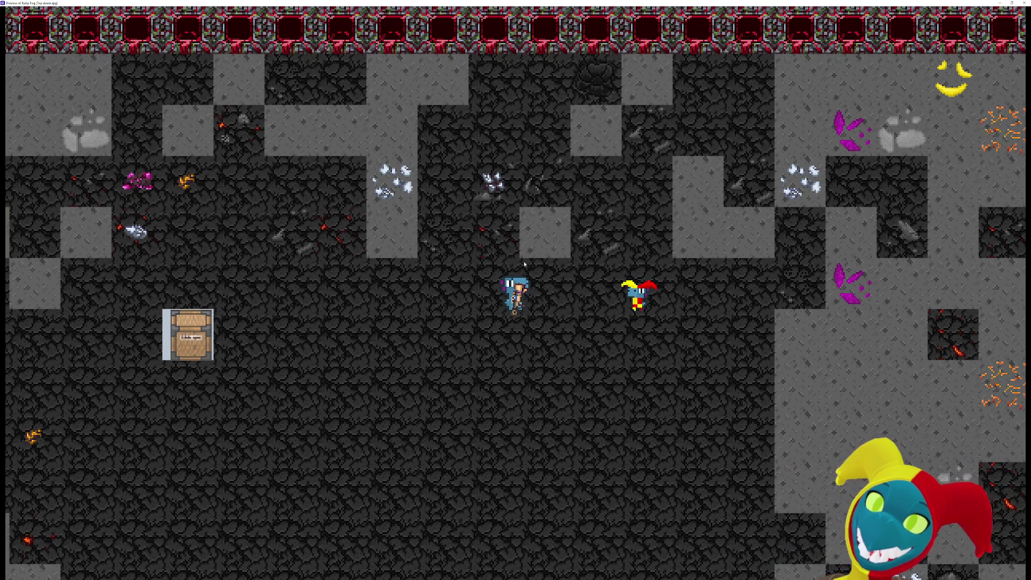
Walk the player left and up, then right across the mine toward the east wall.
key(Left)
key(Left)
key(Left)
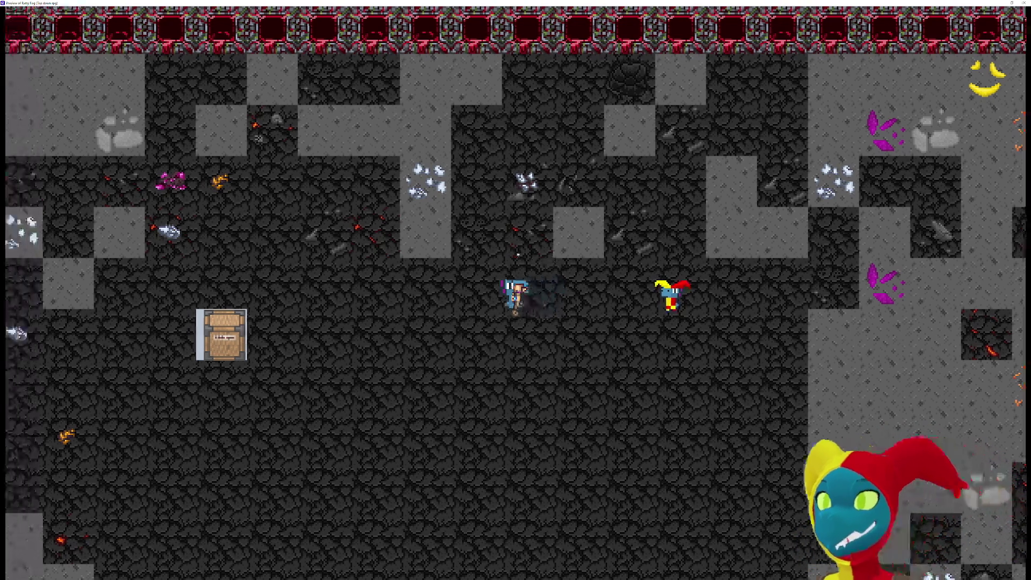
key(Up)
key(Up)
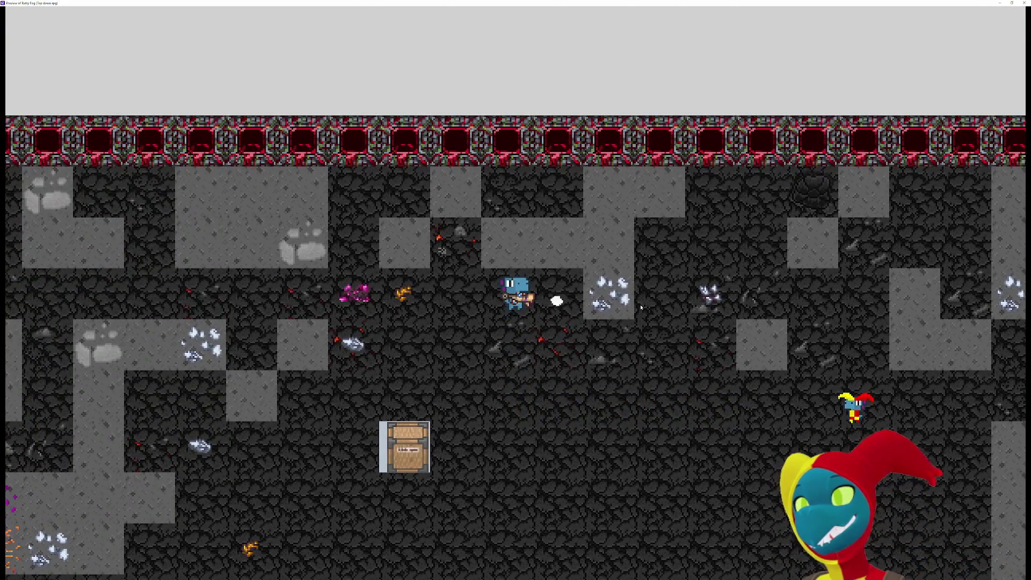
key(Right)
key(Right)
key(Right)
key(Right)
key(Right)
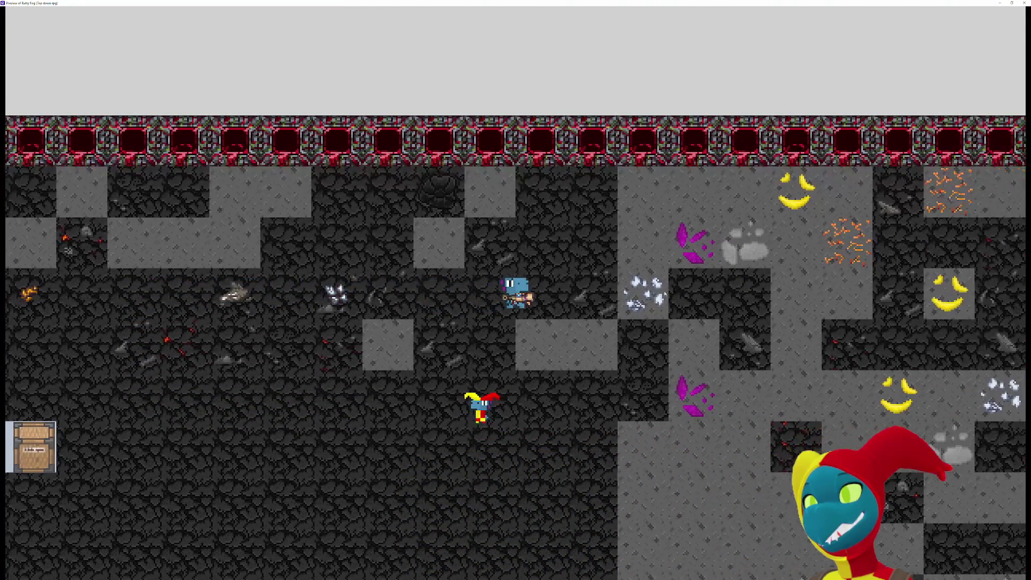
key(Right)
key(Right)
key(Right)
key(Right)
key(Right)
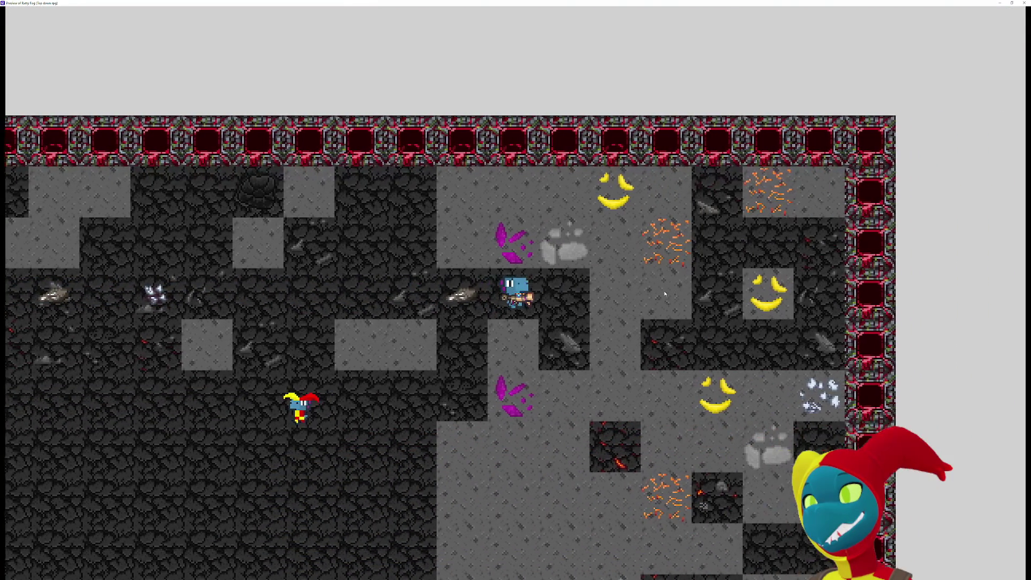
key(Right)
key(Right)
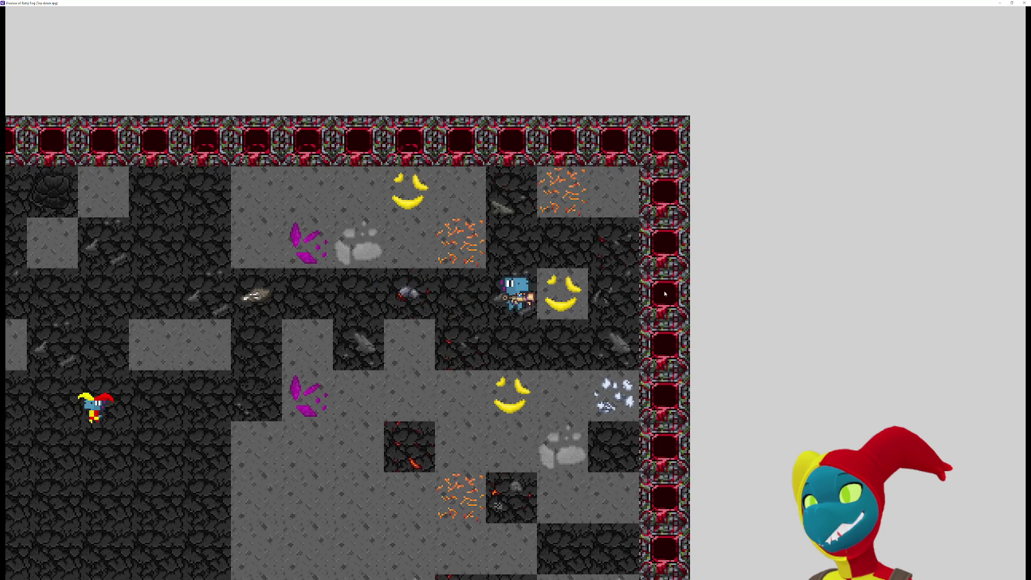
Walk the player back left across the mine, then down and right.
key(Left)
key(Left)
key(Left)
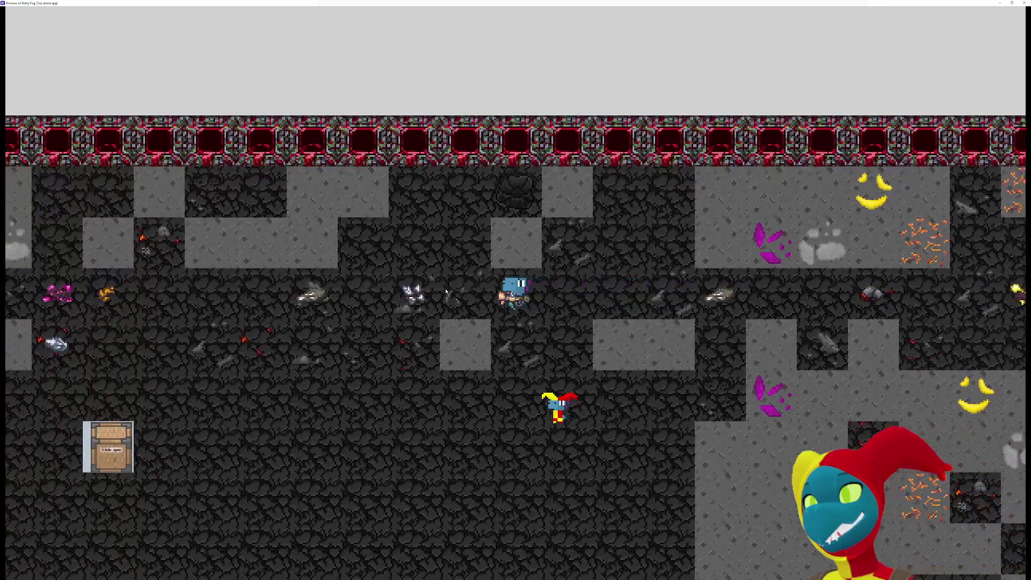
key(Left)
key(Left)
key(Left)
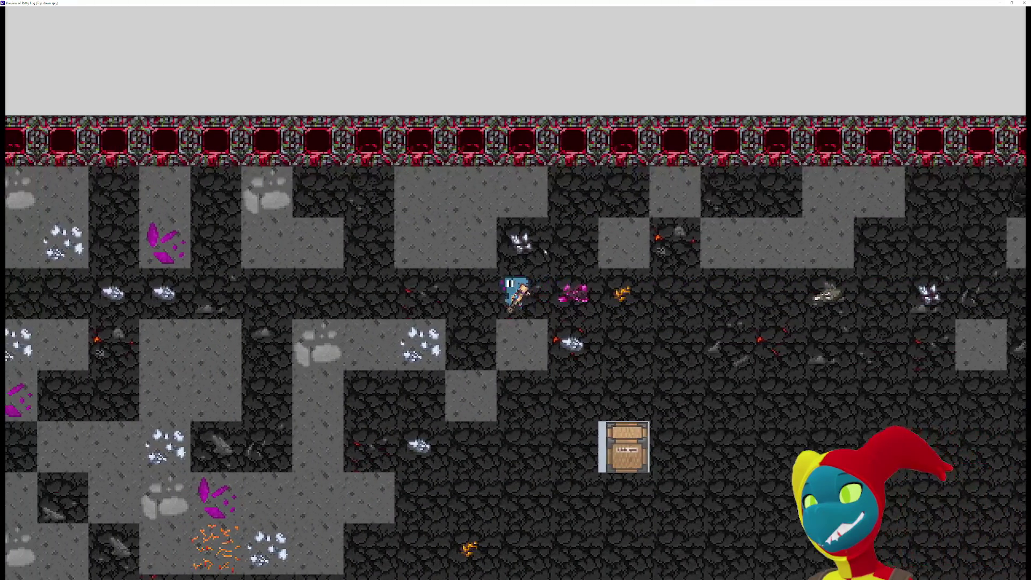
key(Left)
key(Left)
key(Left)
key(Left)
key(Down)
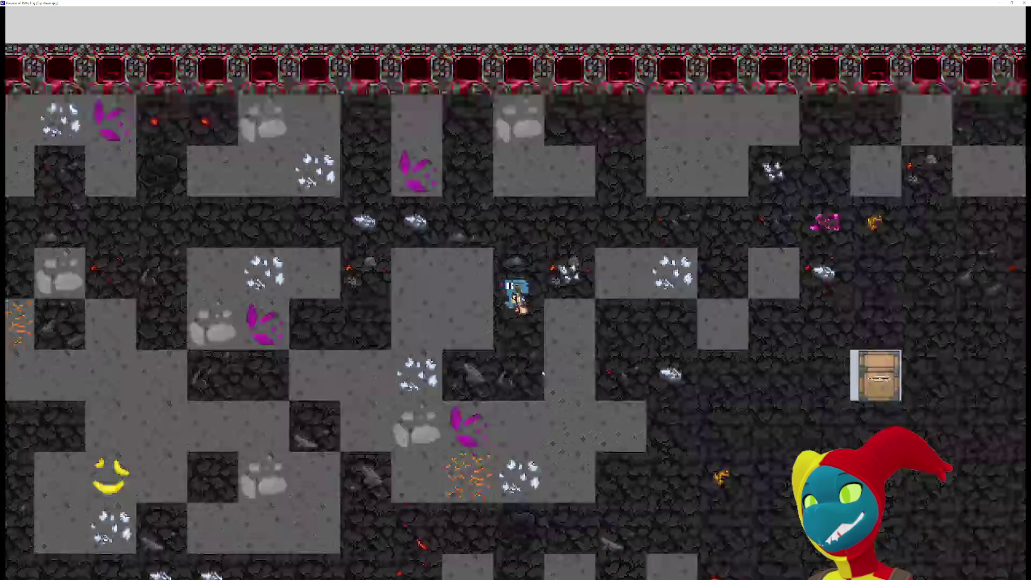
key(Down)
key(Down)
key(Left)
key(Down)
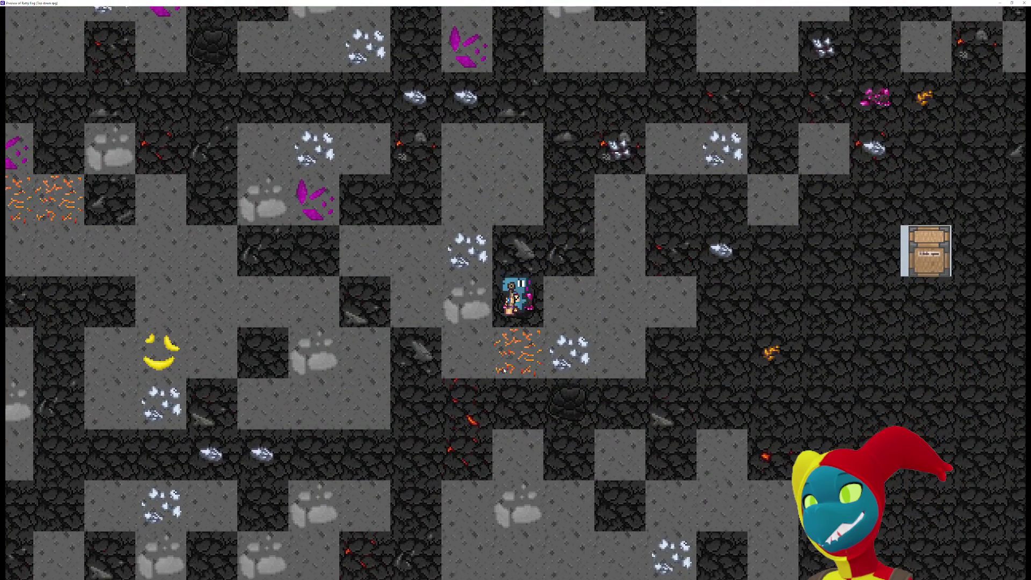
key(Down)
key(Down)
key(Right)
Walk the player right and up to the ore box.
key(Right)
key(Right)
key(Right)
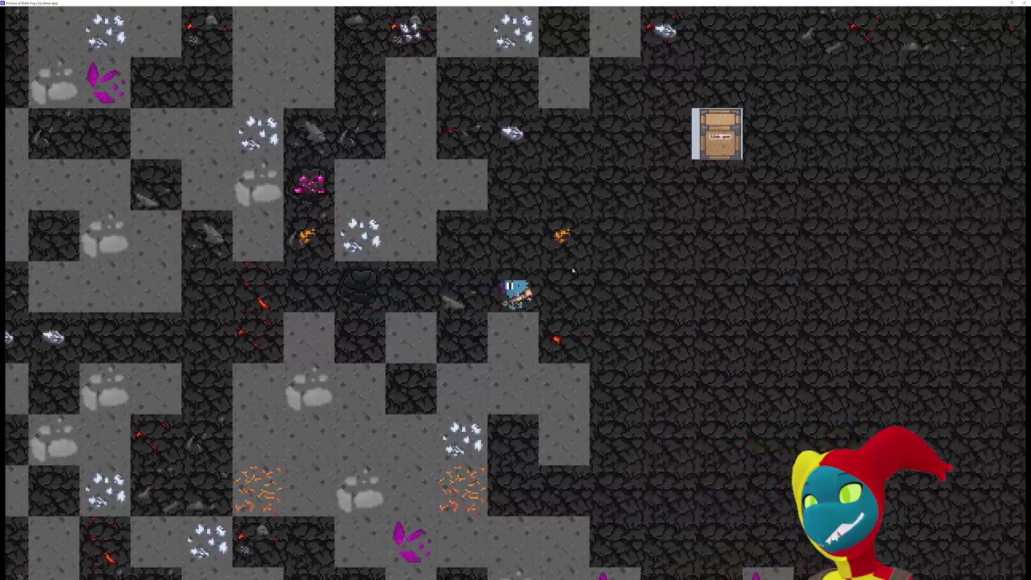
key(Up)
key(Up)
key(Right)
key(Up)
key(Right)
key(Right)
key(Right)
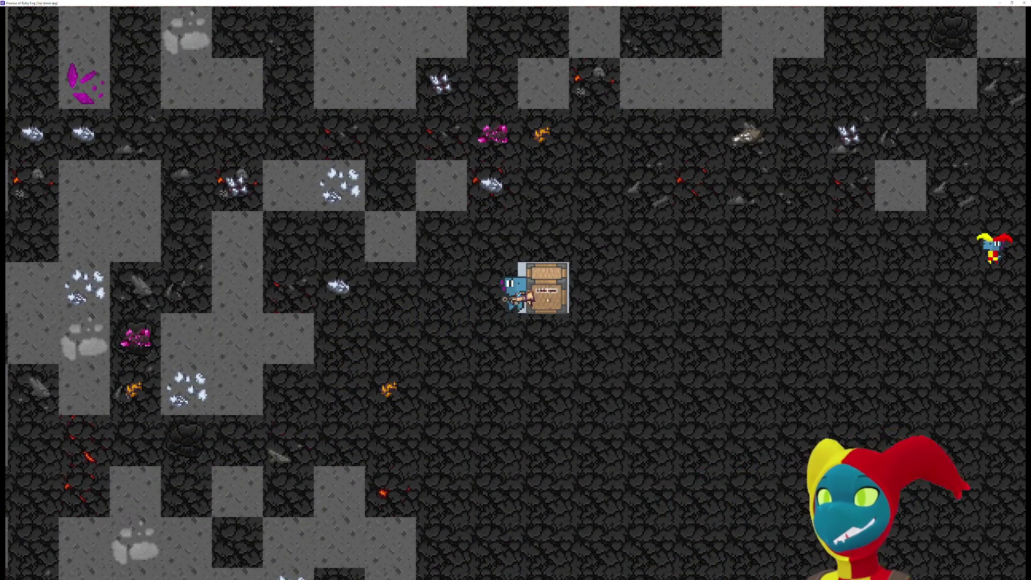
Pull the ore box up toward the top wall, then carry it left and down.
key(Up)
key(Up)
key(Left)
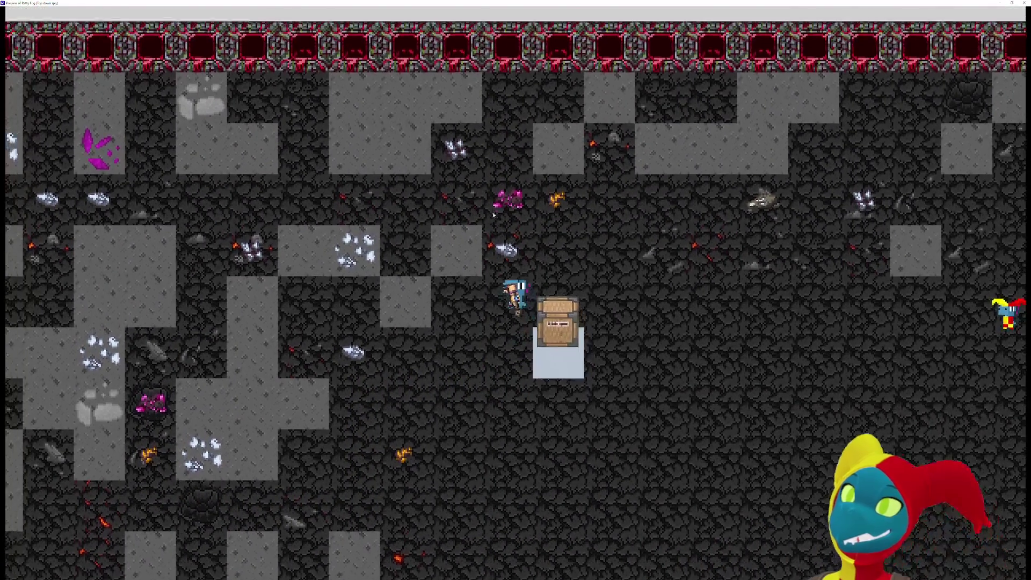
key(Up)
key(Left)
key(Left)
key(Left)
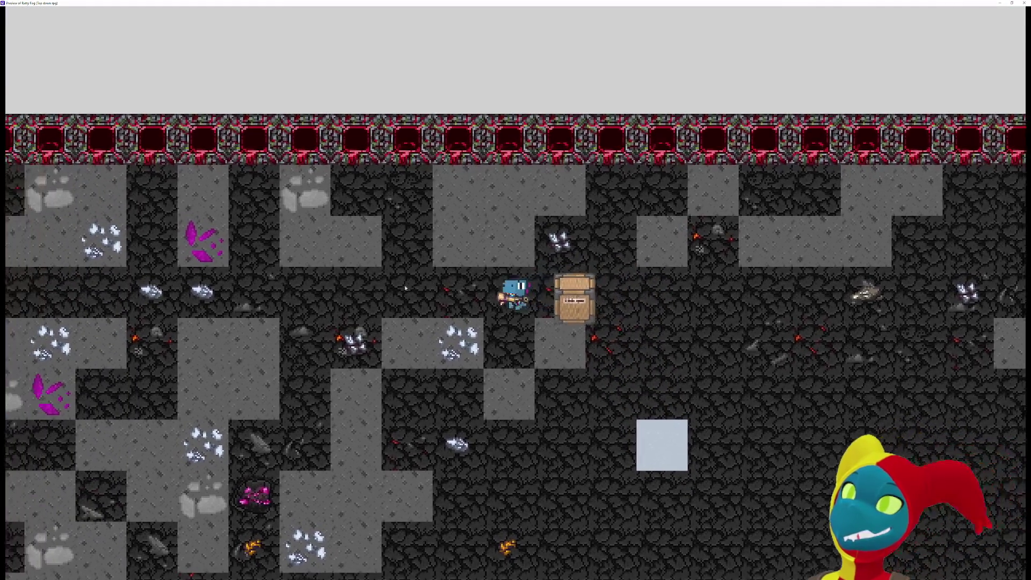
key(Left)
key(Left)
key(Left)
key(Down)
key(Down)
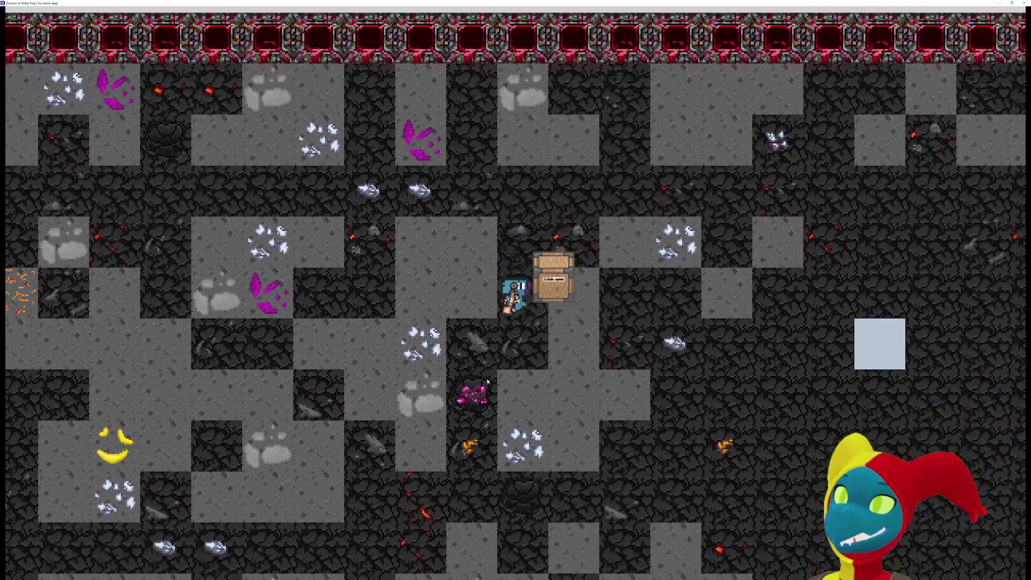
key(Down)
key(Down)
key(Left)
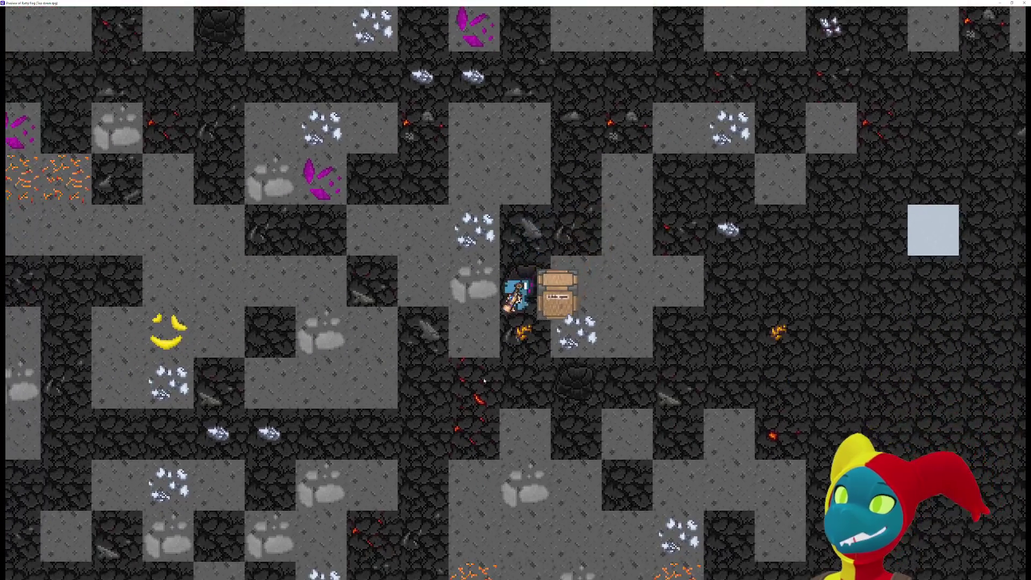
Turn the player and walk up with the ore box trailing beside.
key(Down)
key(Up)
key(Up)
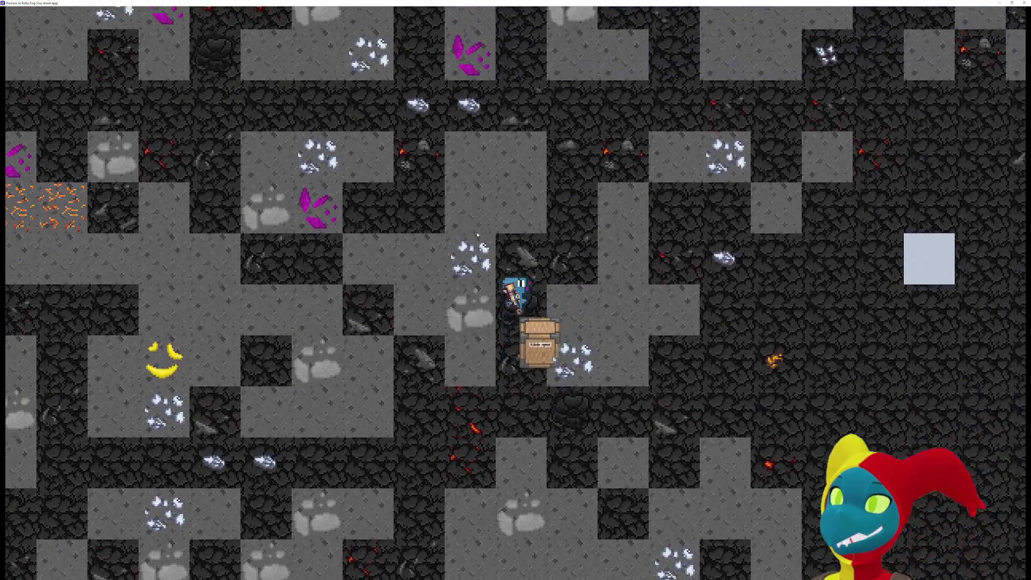
key(Right)
key(Up)
key(Up)
key(Up)
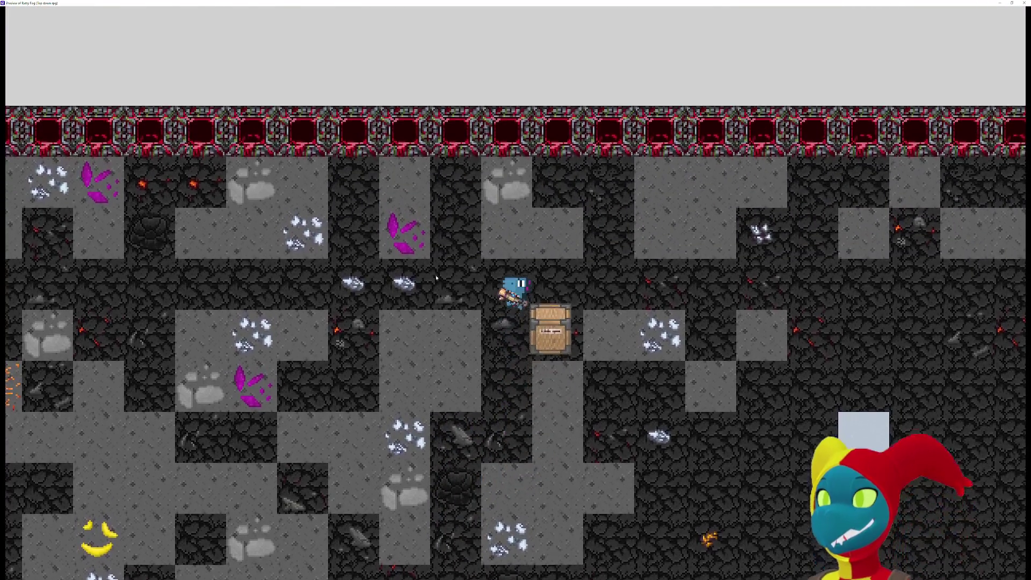
key(Left)
key(Left)
key(Left)
key(Left)
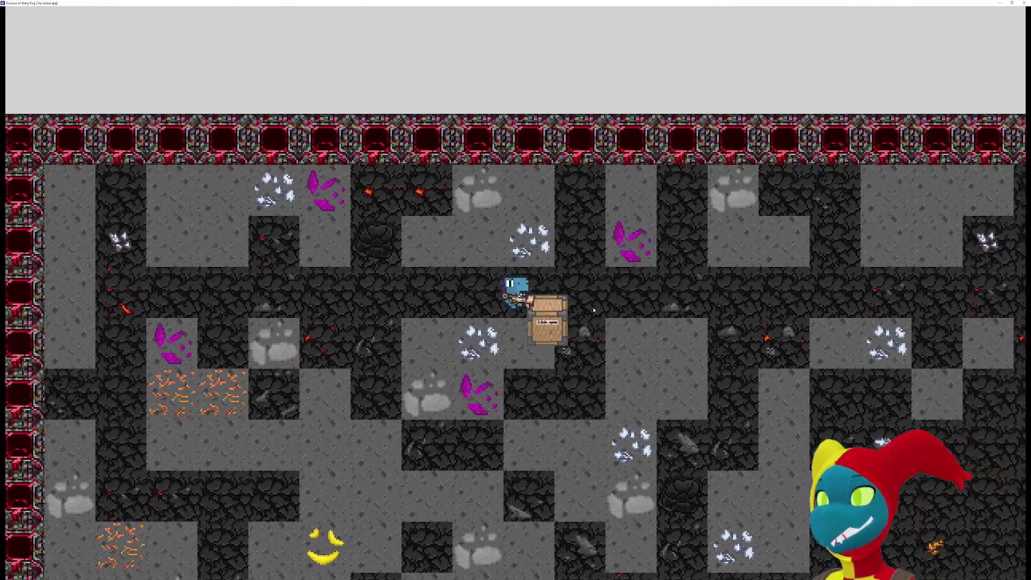
key(Right)
key(Up)
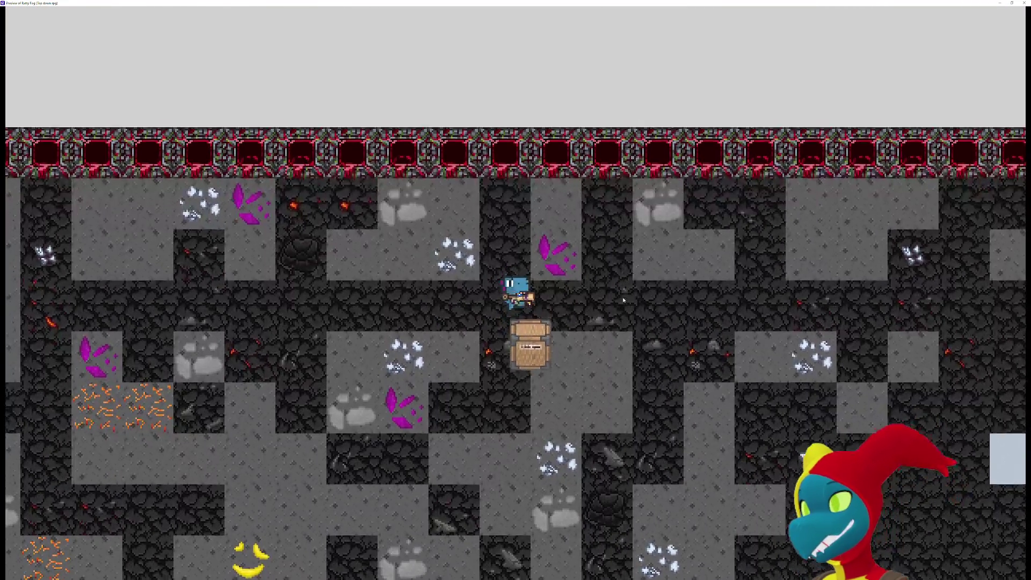
Reposition so the ore box sits below, walk it right, then leave the preview.
key(Right)
key(Right)
key(Down)
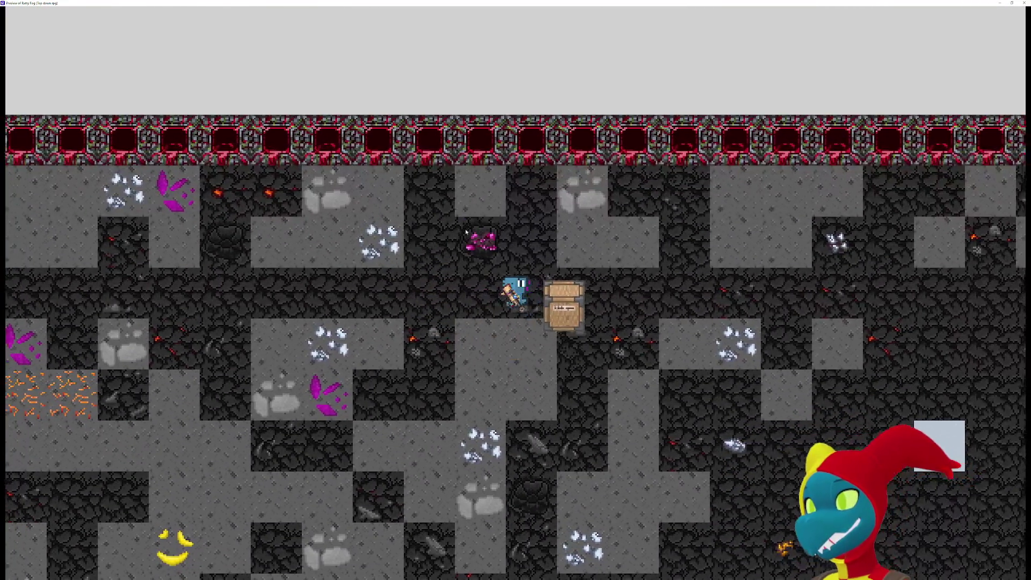
key(Up)
key(Left)
key(Down)
key(Right)
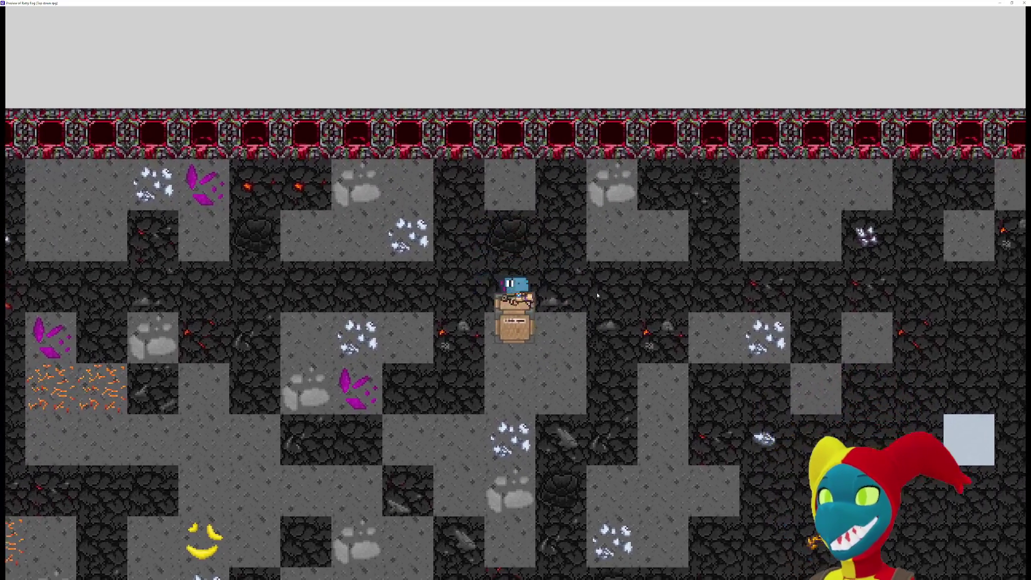
key(Right)
key(alt+Tab)
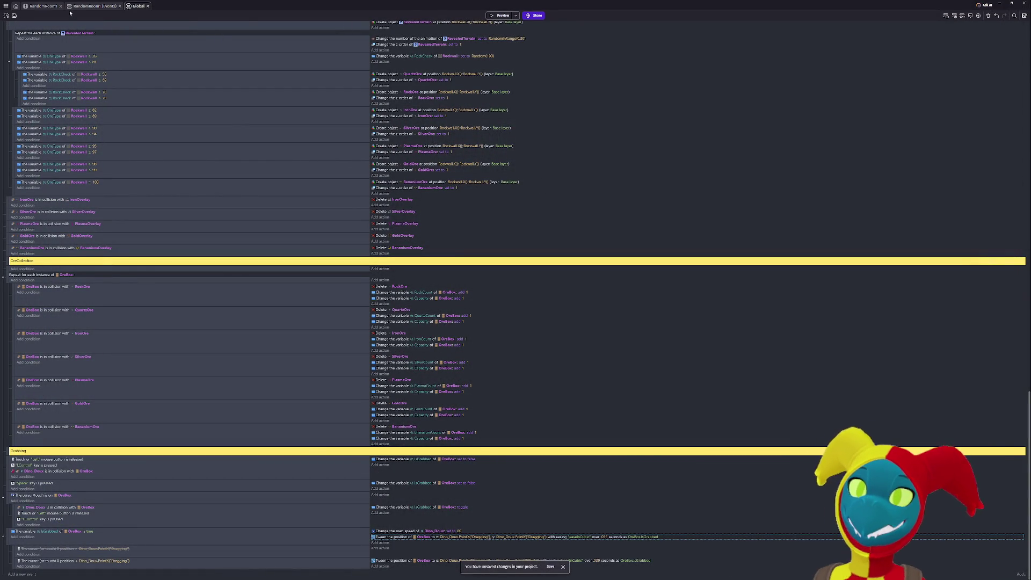
Open the RandomRoom1 scene layout and run a maximized preview of it.
click(100, 5)
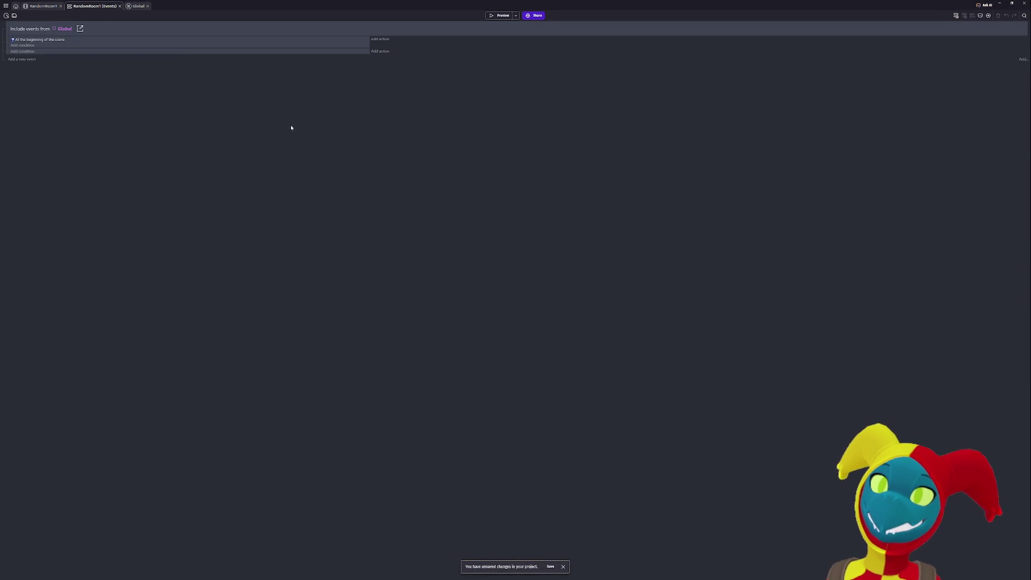
click(62, 5)
scroll(429, 308, down, 4)
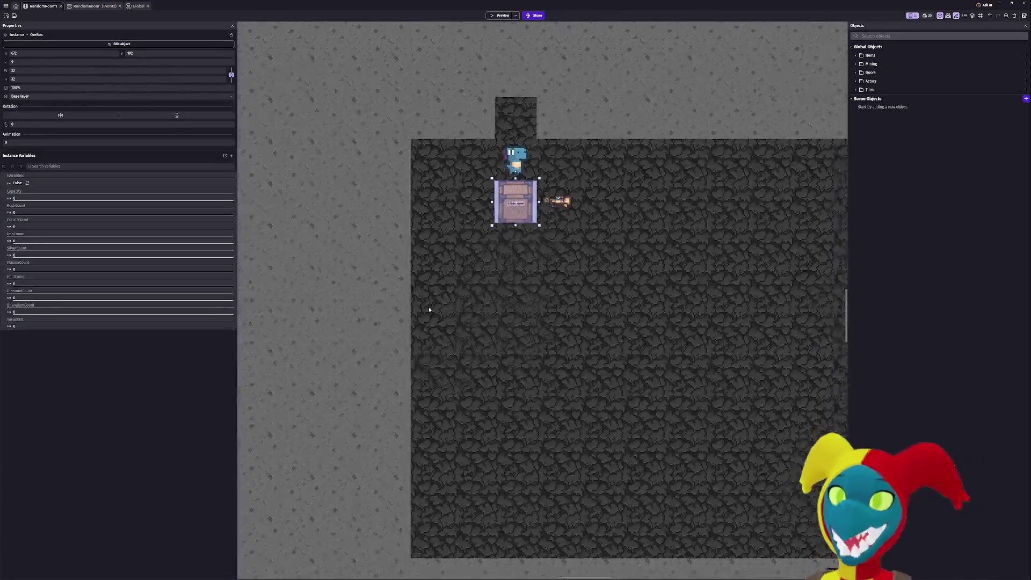
scroll(429, 310, down, 3)
mouse_move(440, 297)
mouse_down()
mouse_move(482, 256)
mouse_move(578, 257)
mouse_move(468, 267)
mouse_up()
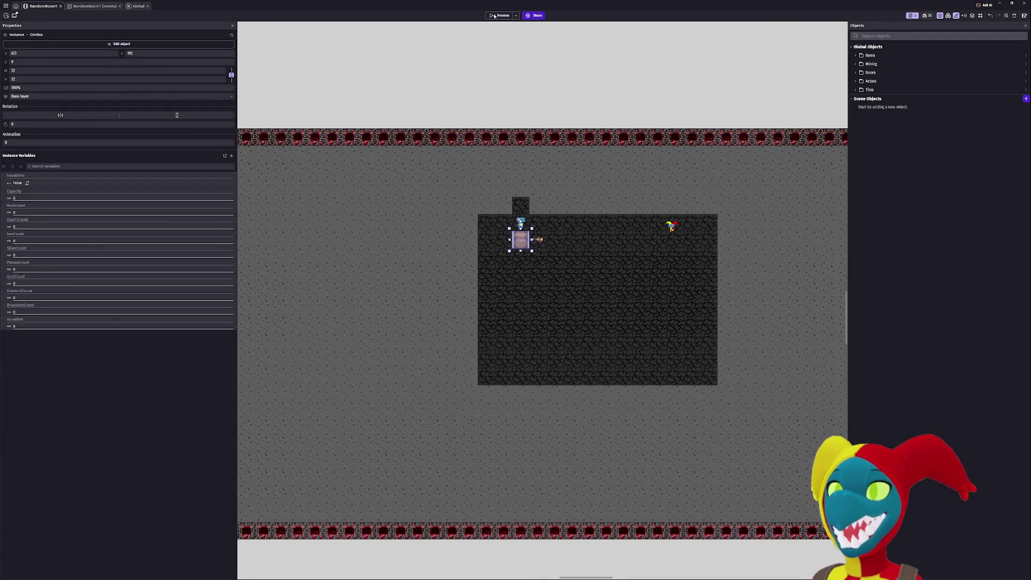
click(494, 16)
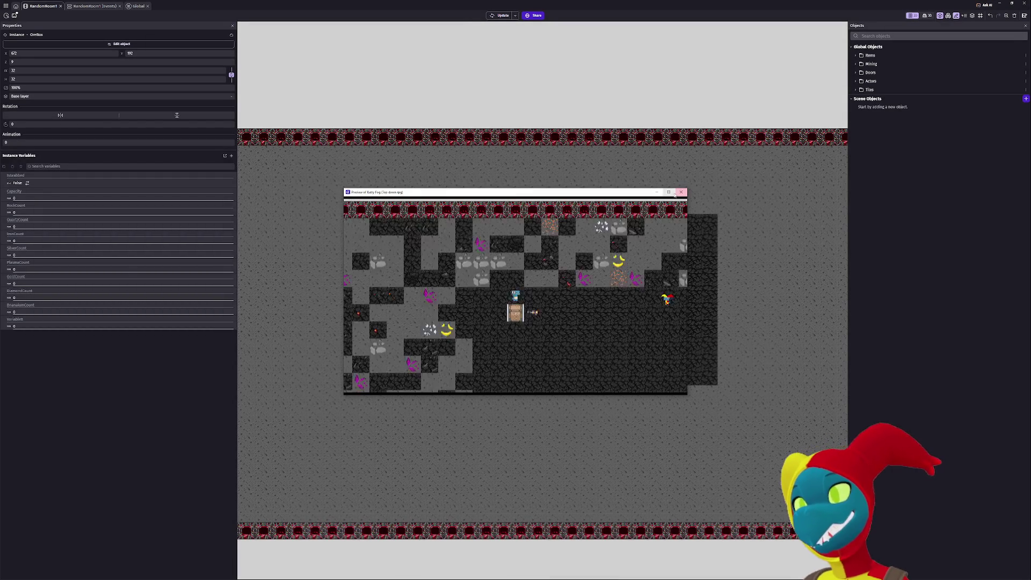
click(669, 192)
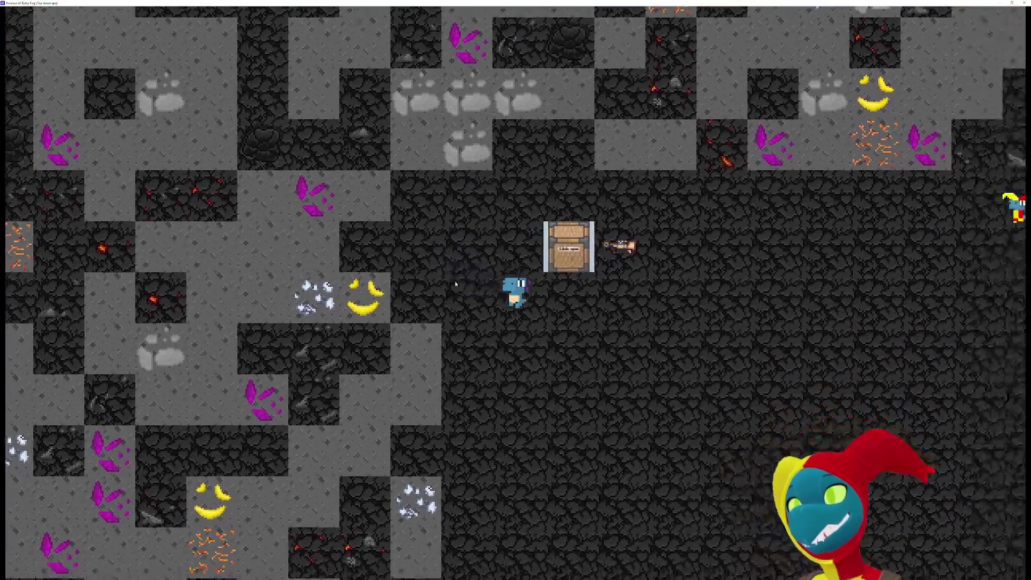
Walk the player down-right, up to the top wall, then down, left and up.
key(Down)
key(Right)
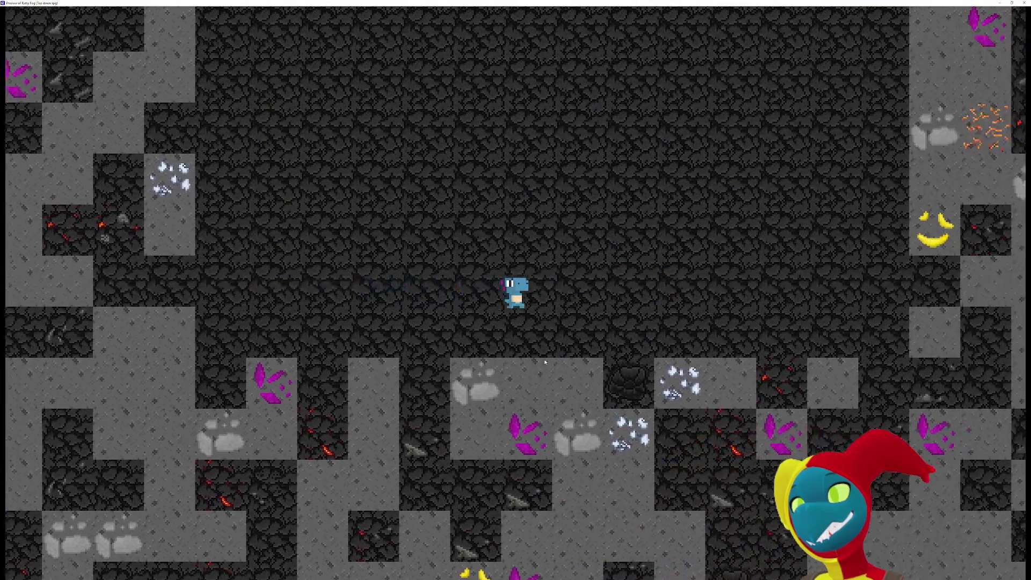
key(Up)
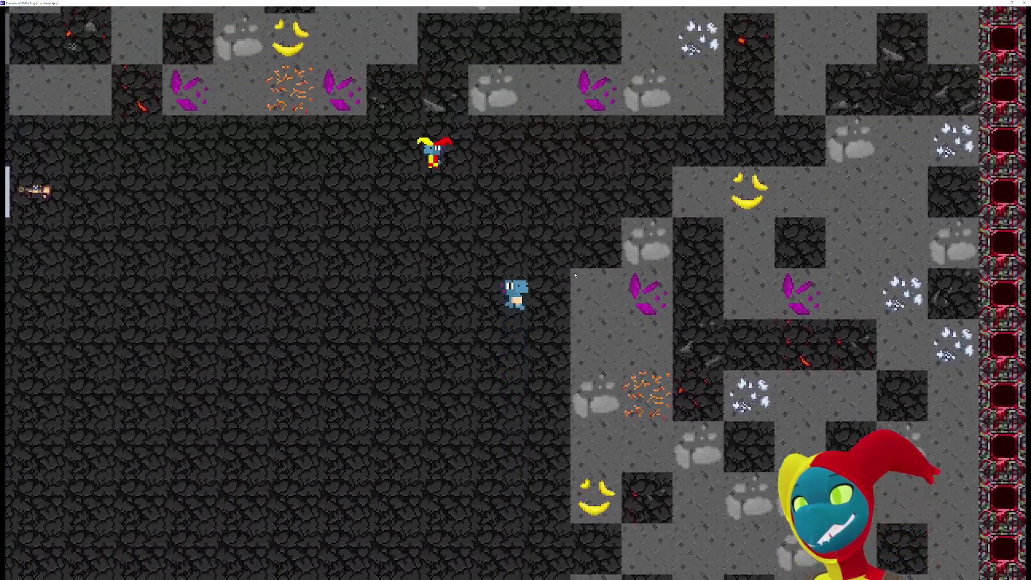
key(Up)
key(Right)
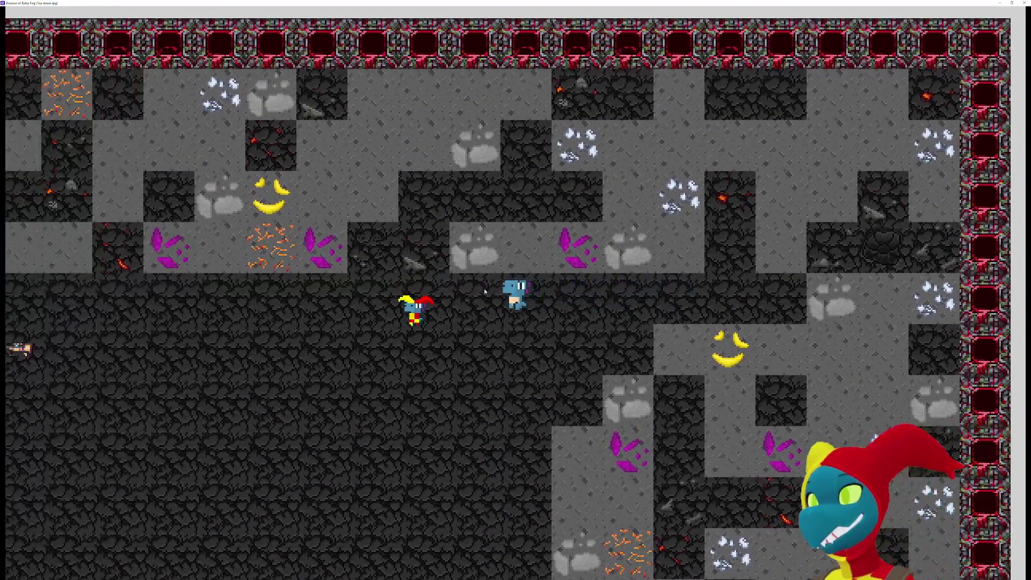
key(Down)
key(Left)
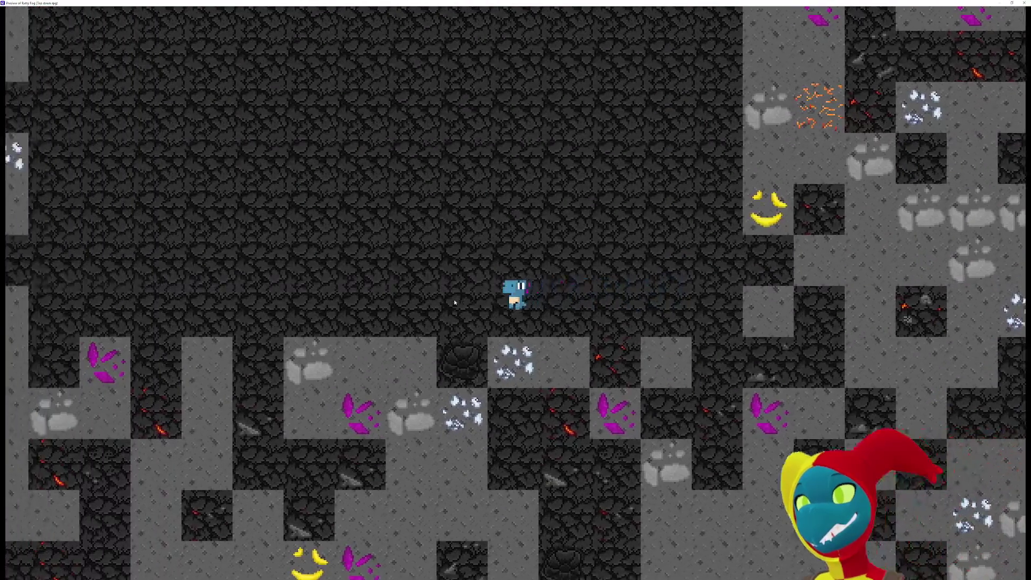
key(Left)
key(Up)
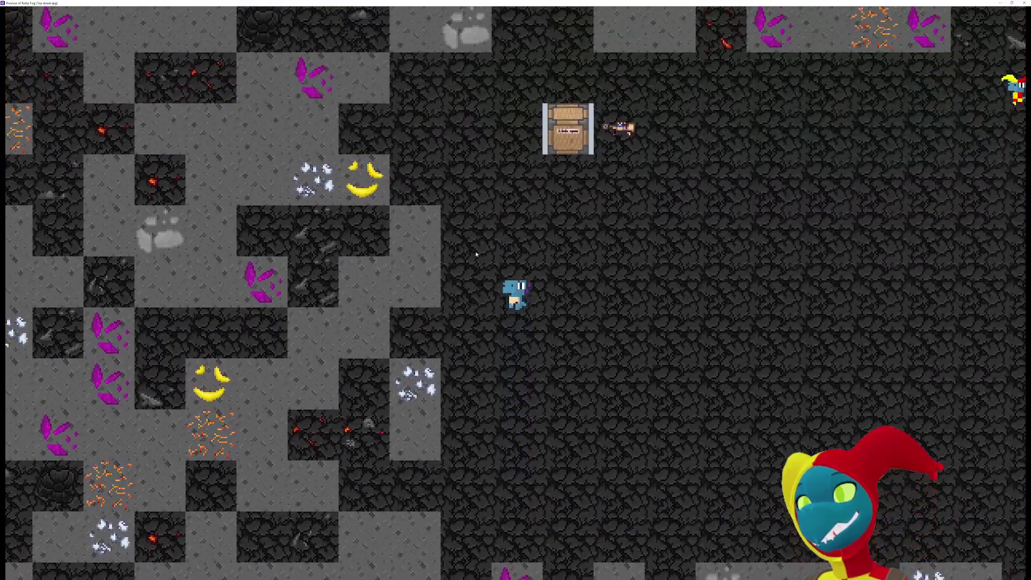
key(Up)
key(Left)
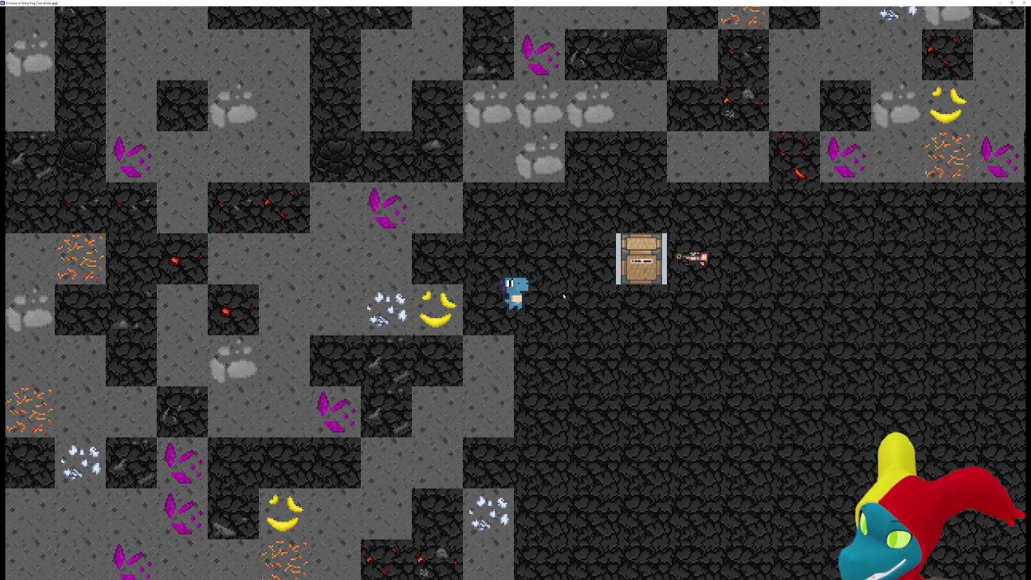
Walk the player right through the cave, four tiles left, then up to the top border.
key(Right)
key(Down)
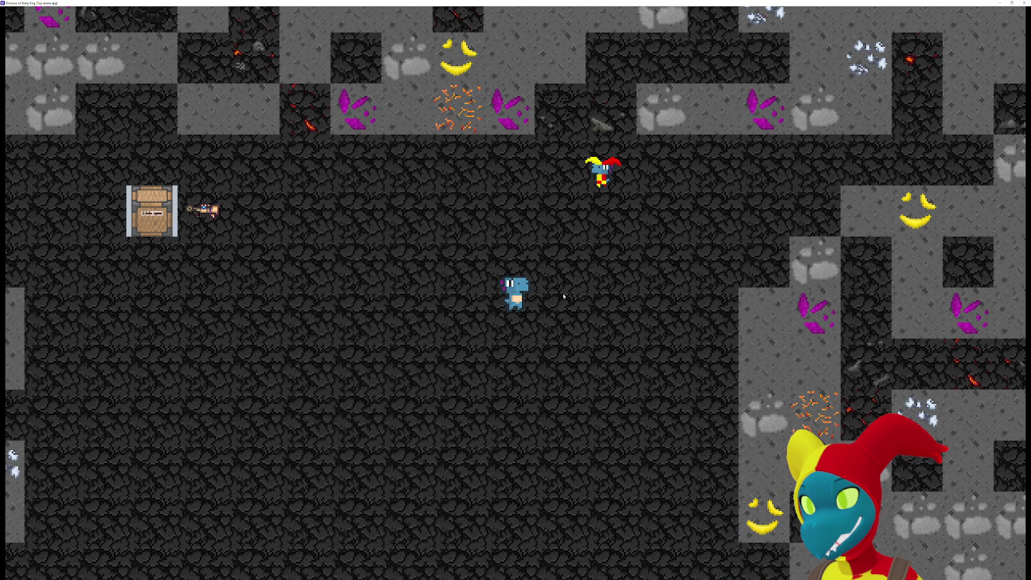
key(Left)
key(Left)
key(Left)
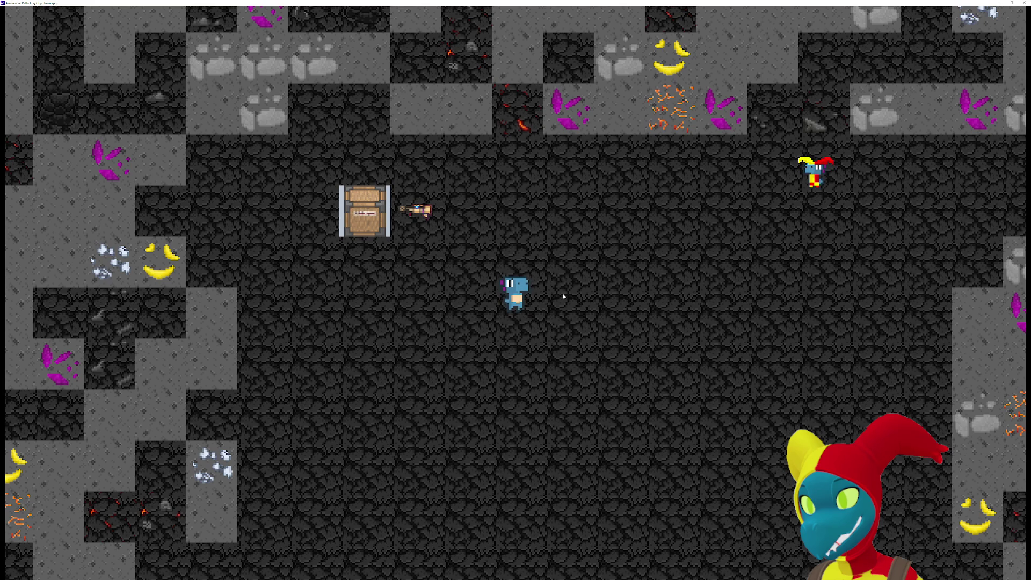
key(Left)
key(Up)
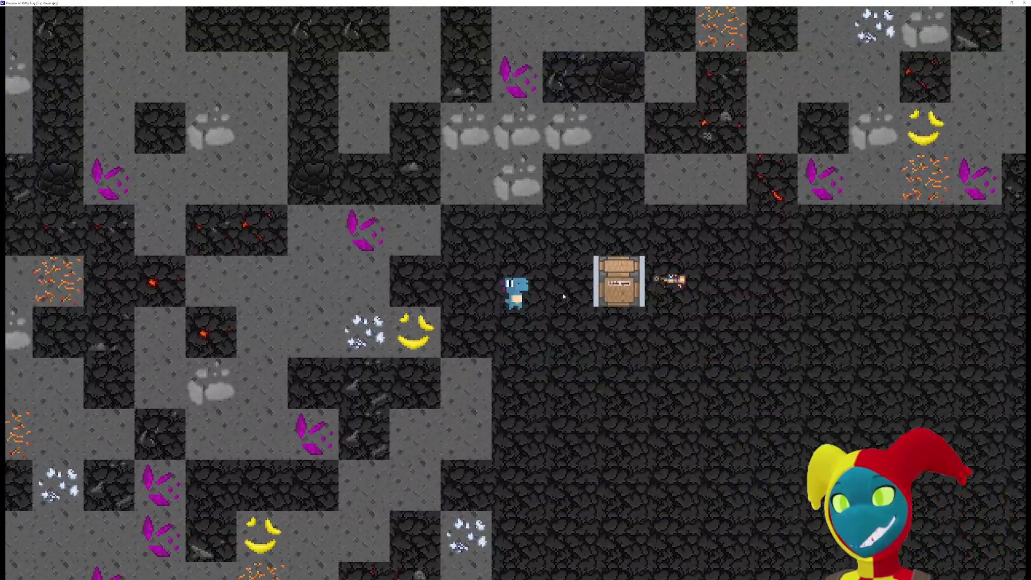
key(Up)
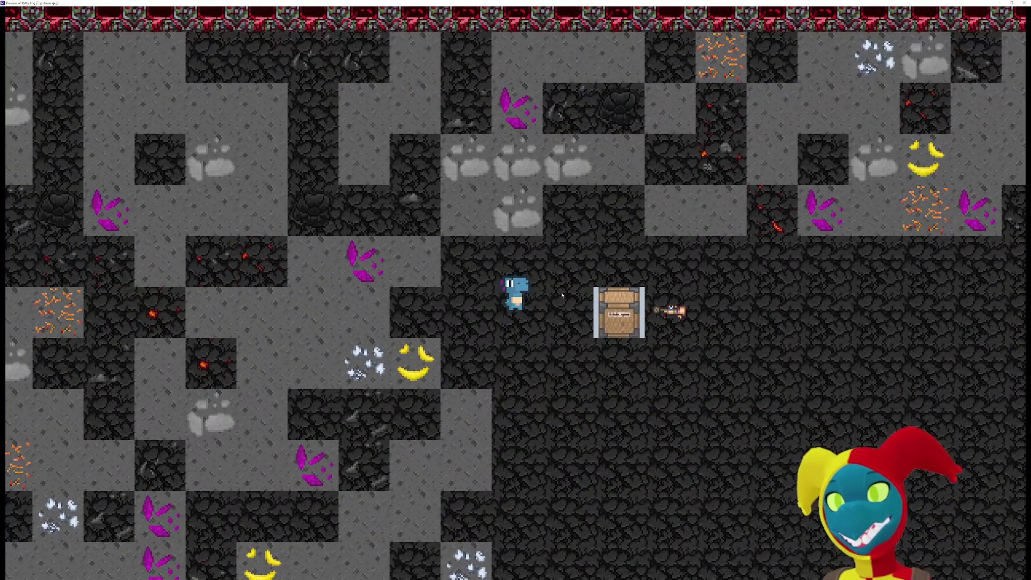
key(Right)
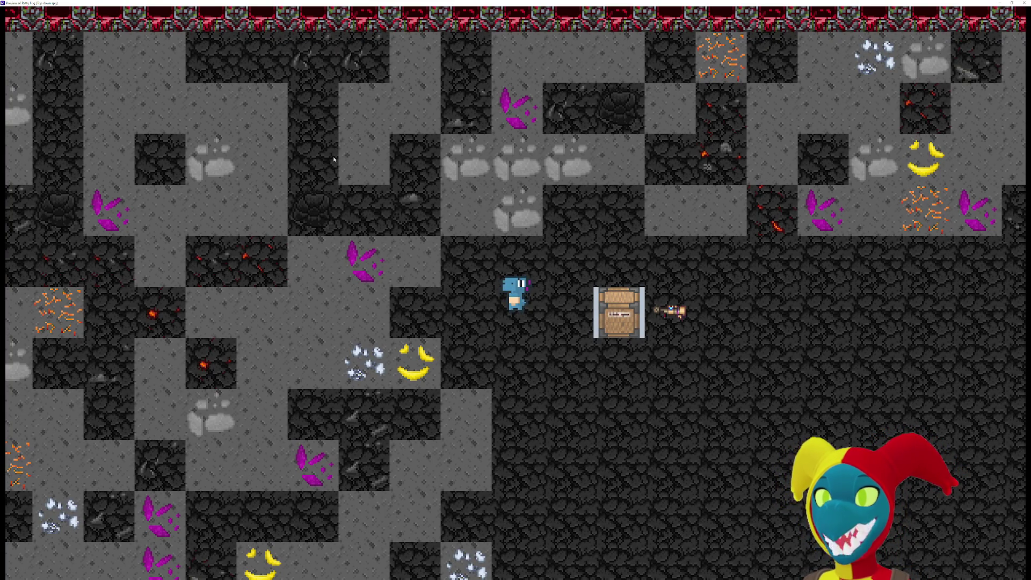
Walk down through stone, up toward the chest, then left and down through the cave.
key(Right)
key(Down)
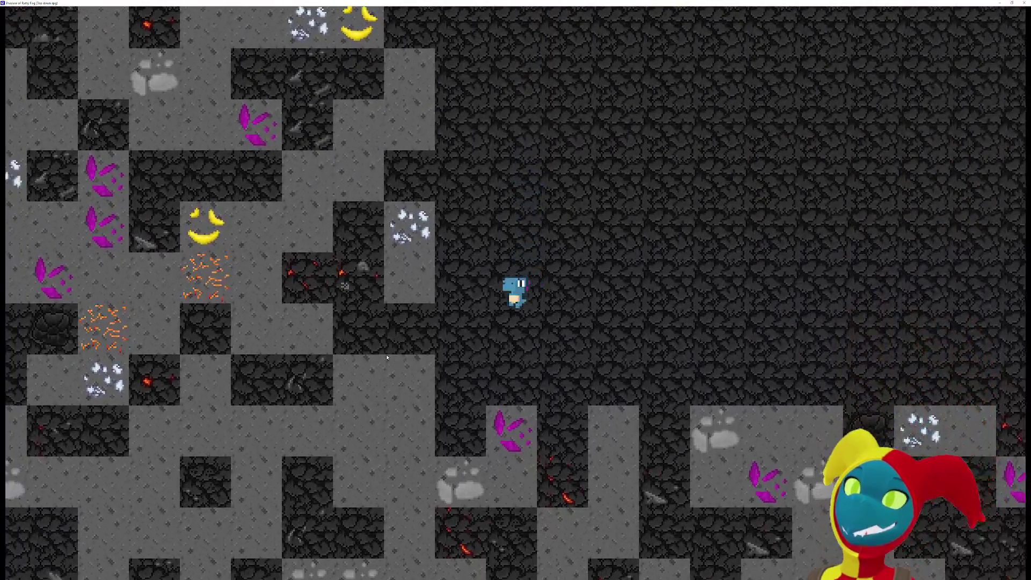
key(Left)
key(Right)
key(Up)
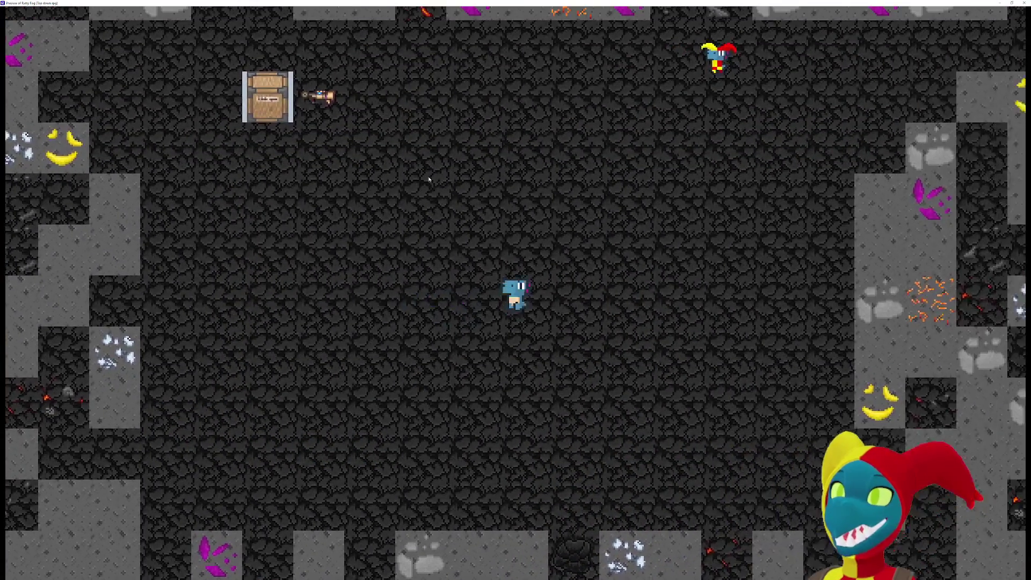
key(Up)
key(Left)
key(Down)
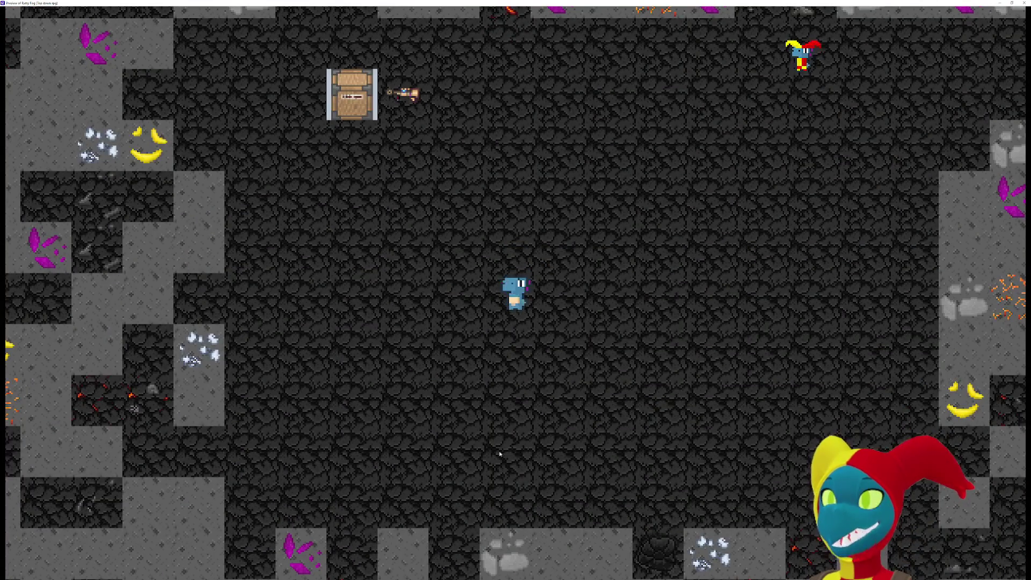
key(Left)
key(Down)
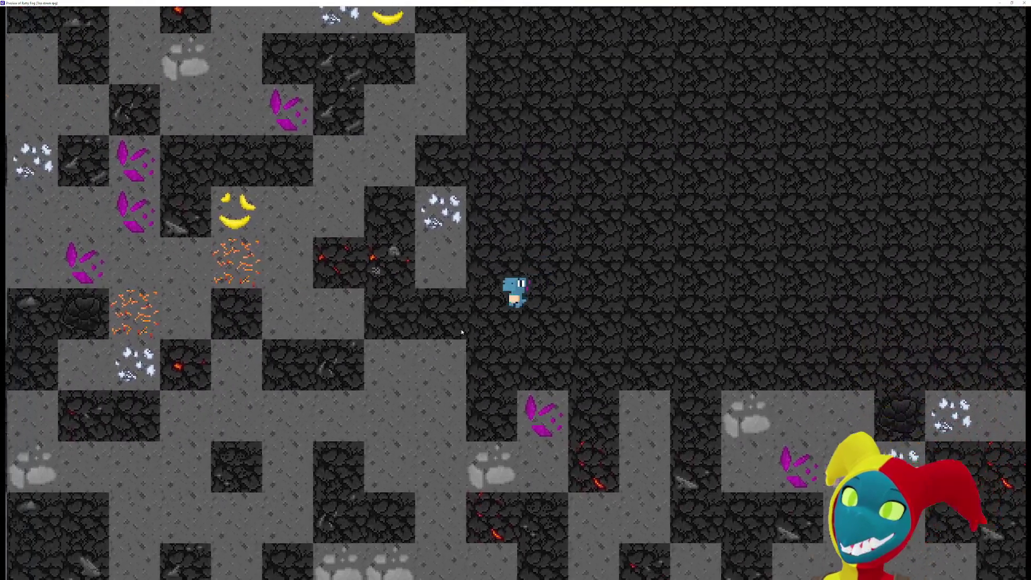
Move the player around beside the ore tiles and one step up.
key(Up)
key(Down)
key(Left)
key(Up)
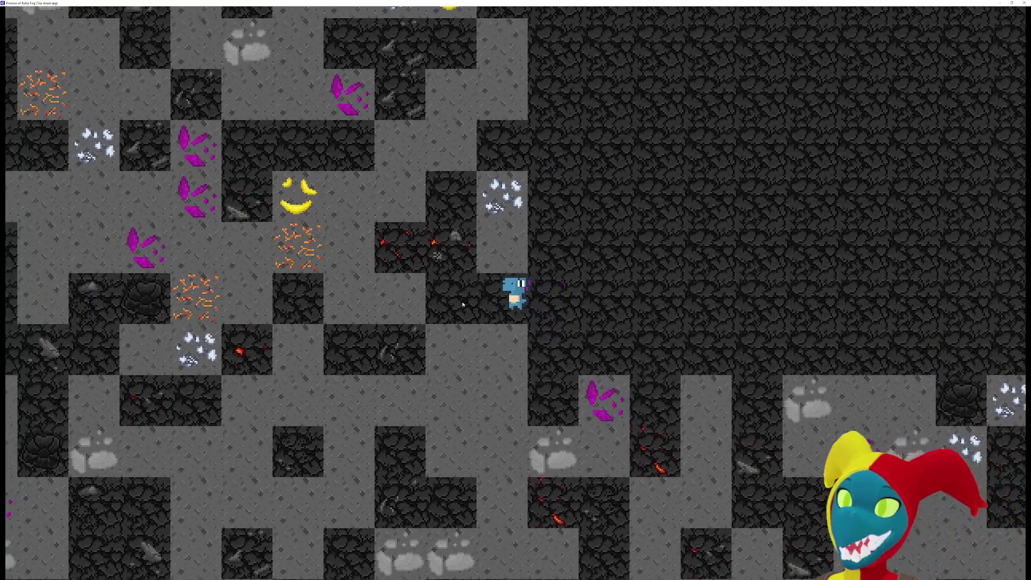
key(Left)
key(Up)
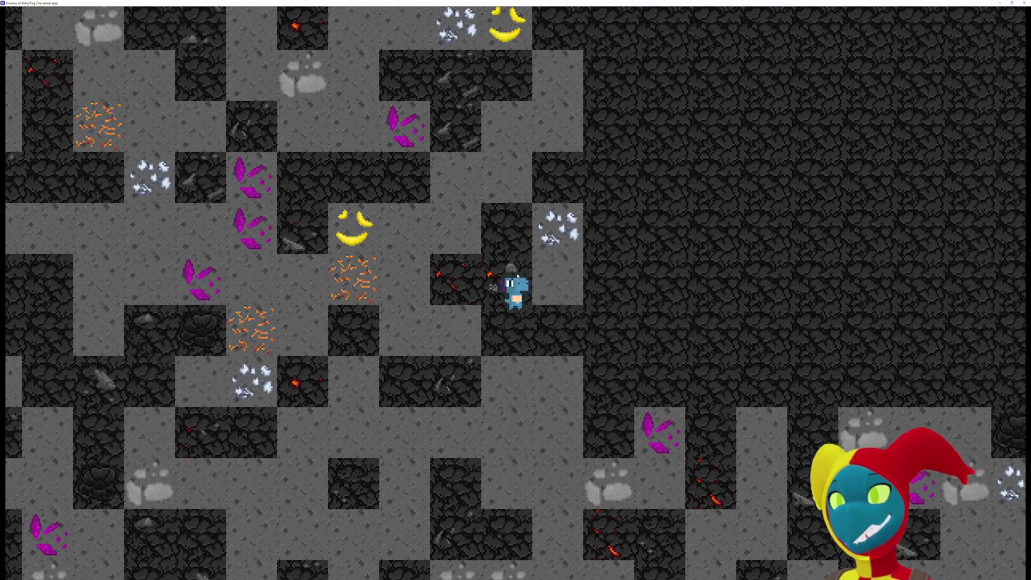
Test left-right movement, then walk the player right into the open dark area.
key(Left)
key(Right)
key(Left)
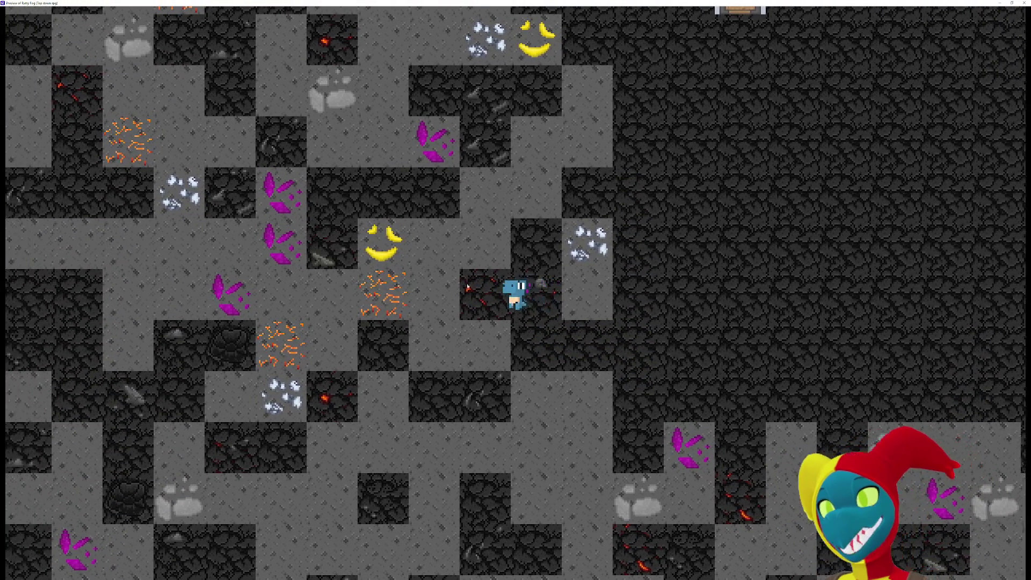
key(Right)
key(Down)
key(Up)
key(Right)
key(Right)
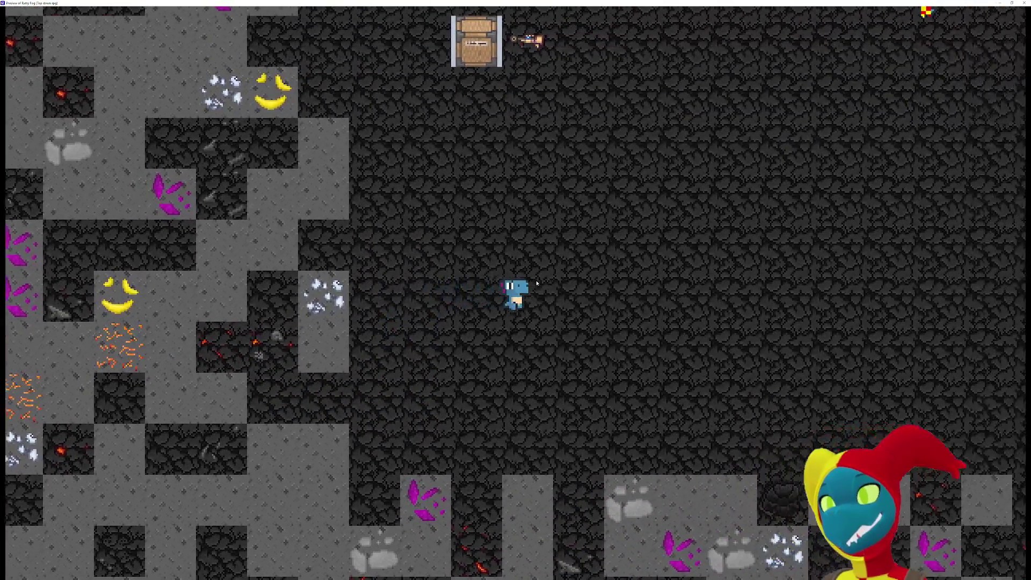
key(Up)
key(Right)
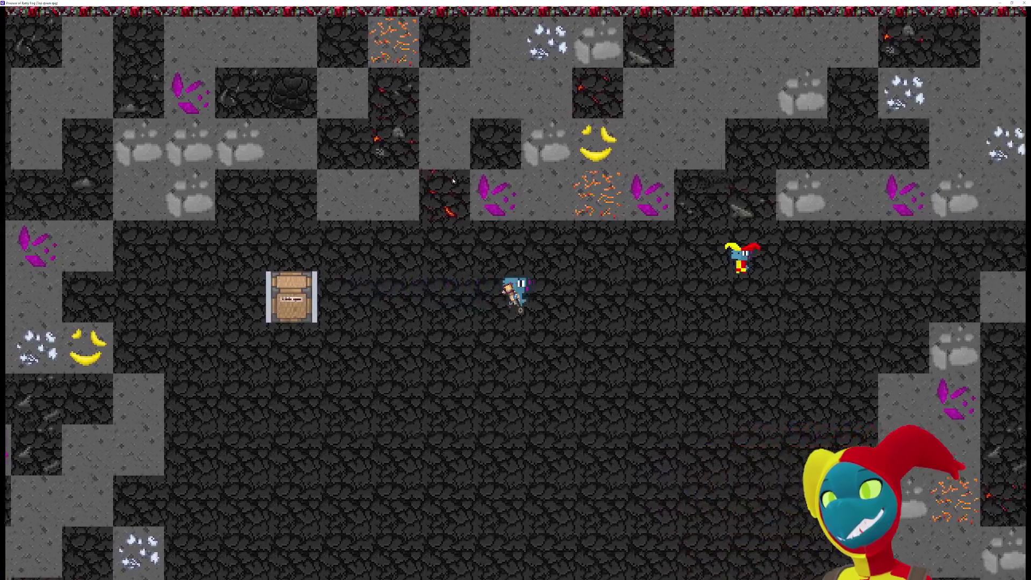
Mine the purple crystal tile above the player, step down-left, then mine upward.
key(Up)
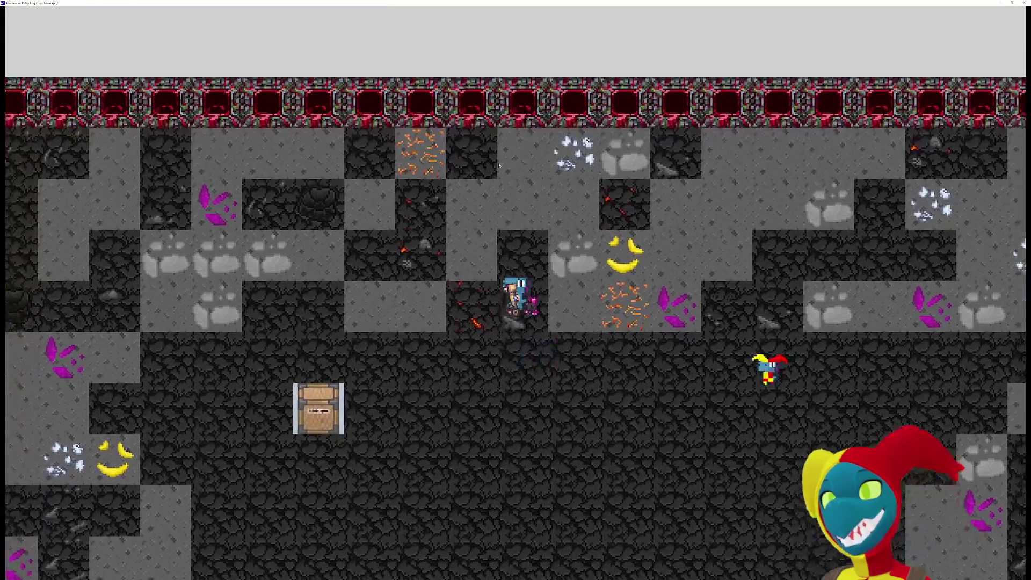
key(Down)
key(Left)
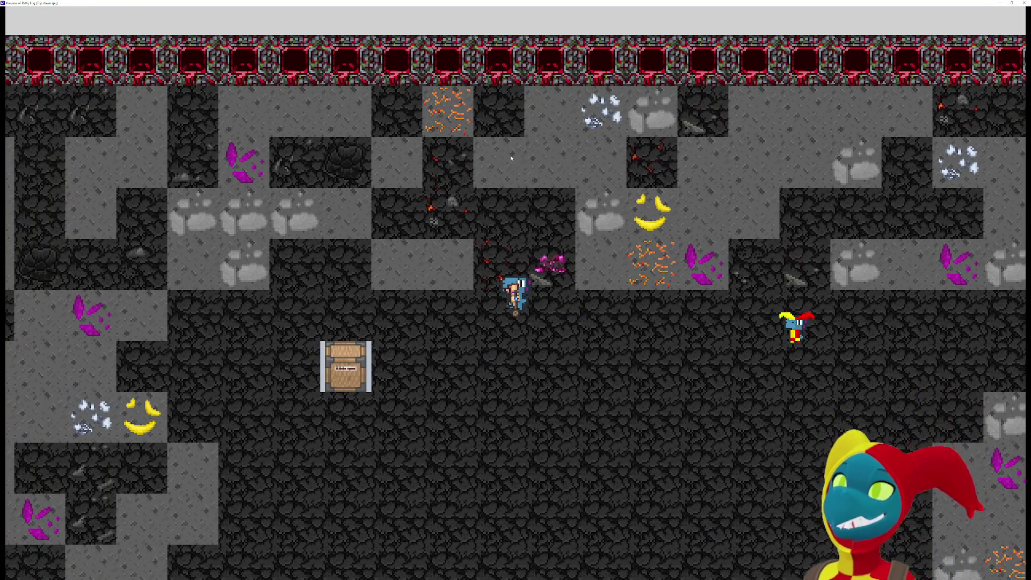
key(Up)
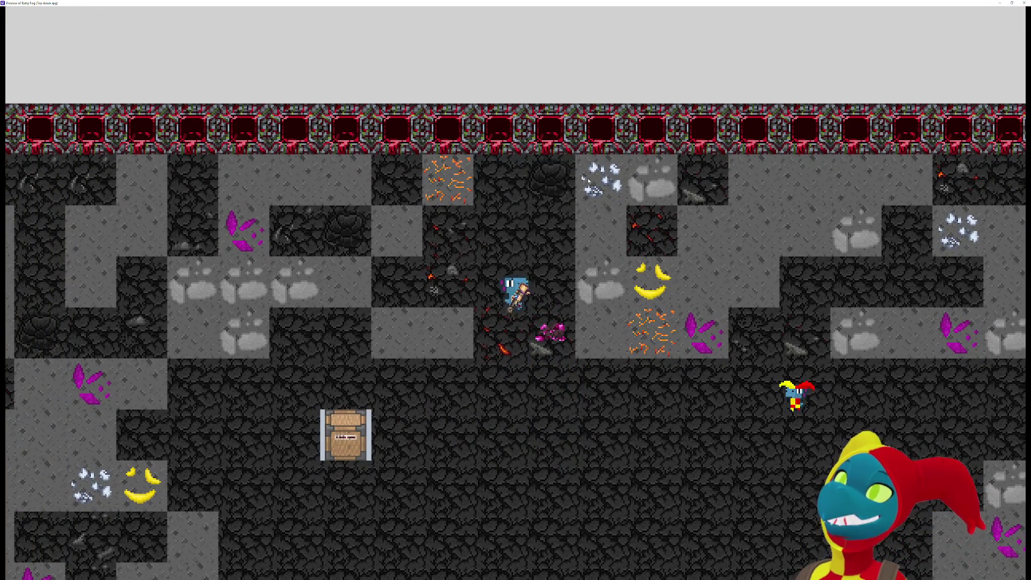
key(Up)
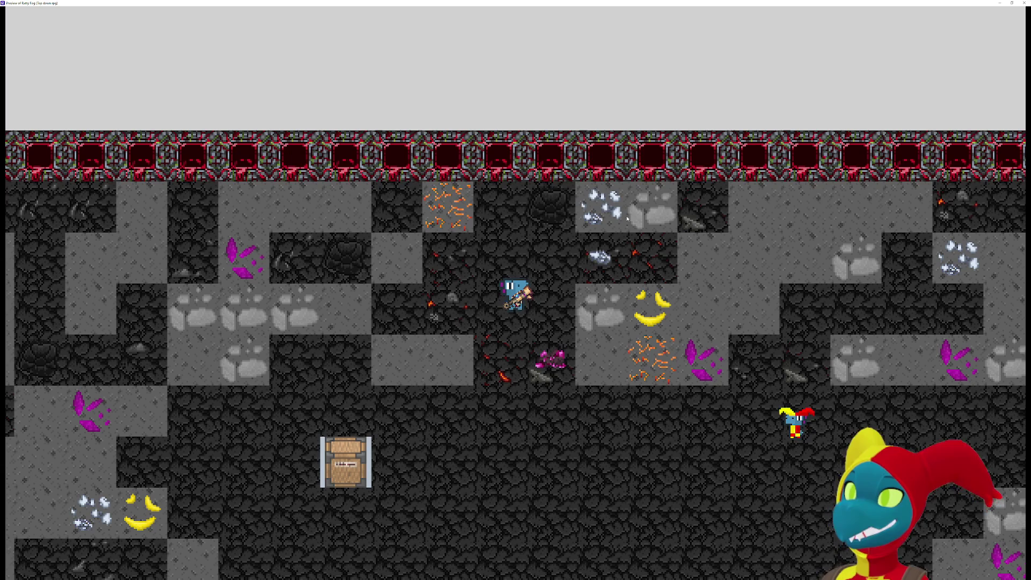
Mine the ore tiles up-left and left of the miner, walk down-right, then close the preview.
click(429, 220)
key(Up)
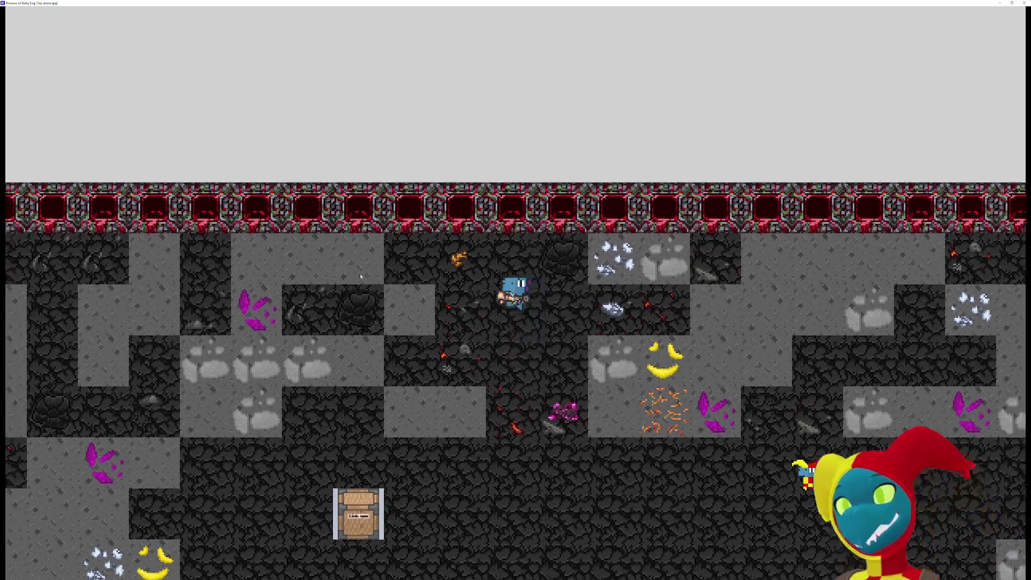
key(Left)
click(382, 284)
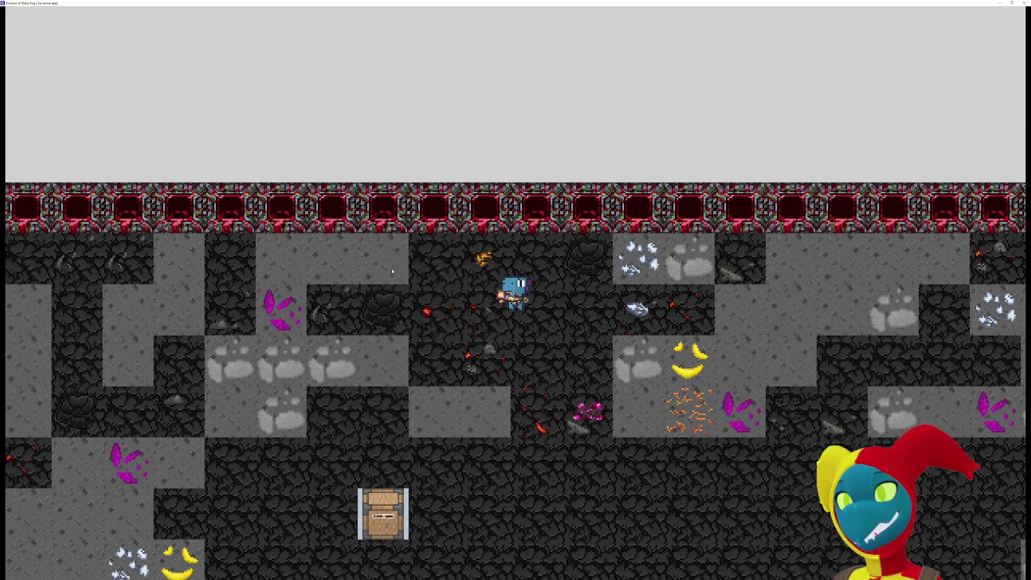
key(Down)
key(Right)
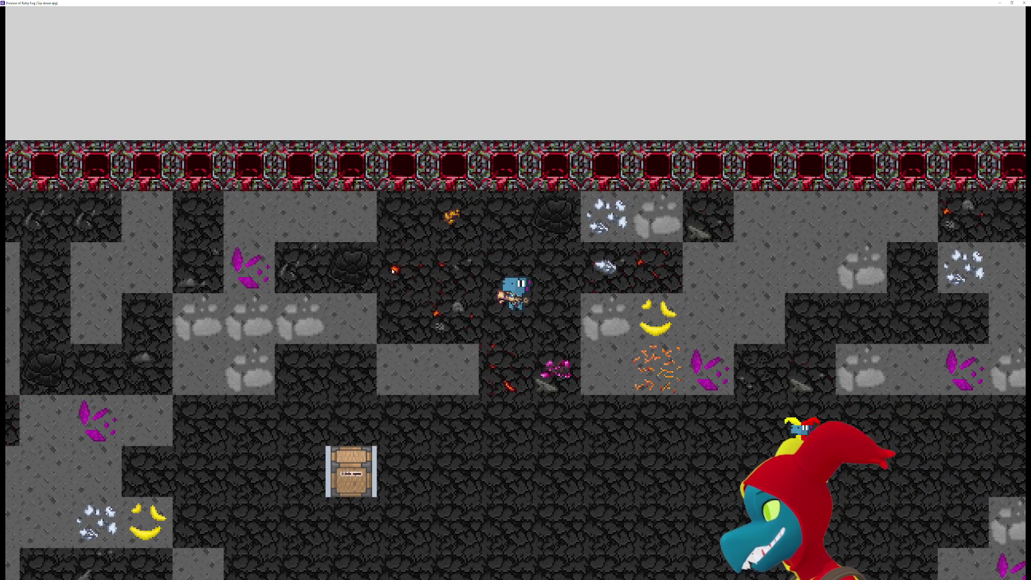
key(Right)
key(Down)
key(Down)
key(Down)
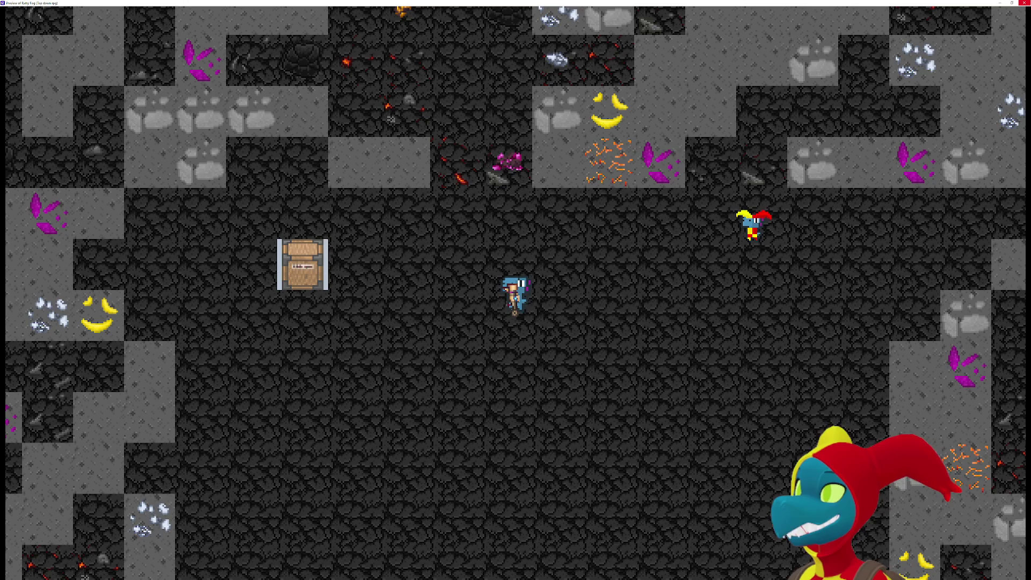
key(alt+F4)
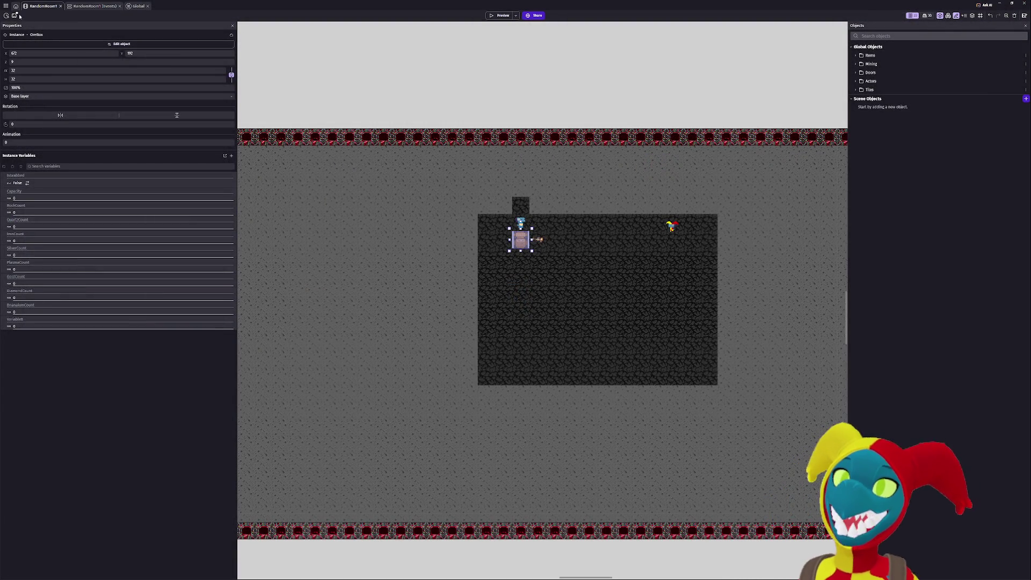
Save the mining game project and quit GDevelop, confirming the quit dialog.
click(15, 15)
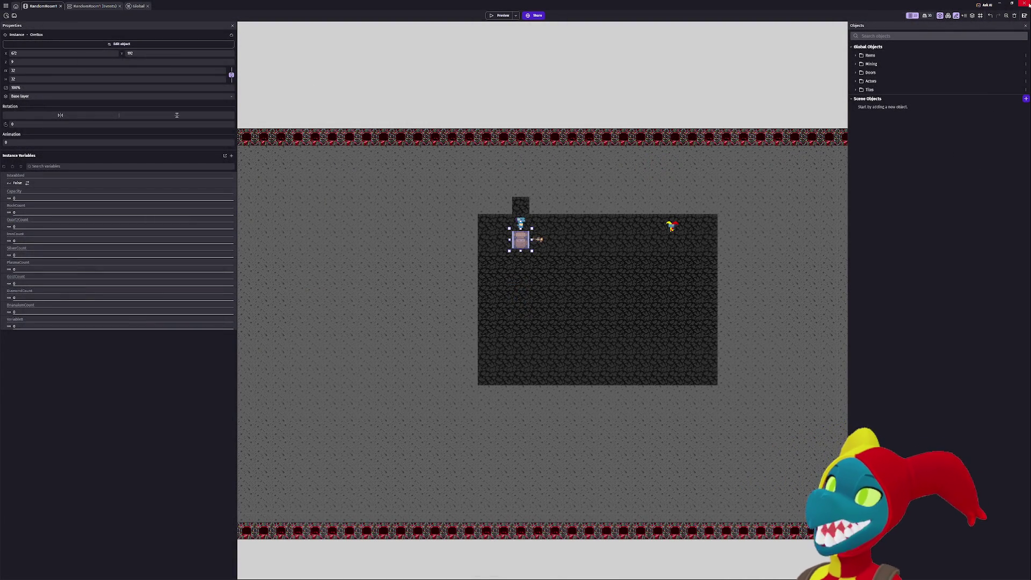
click(1024, 3)
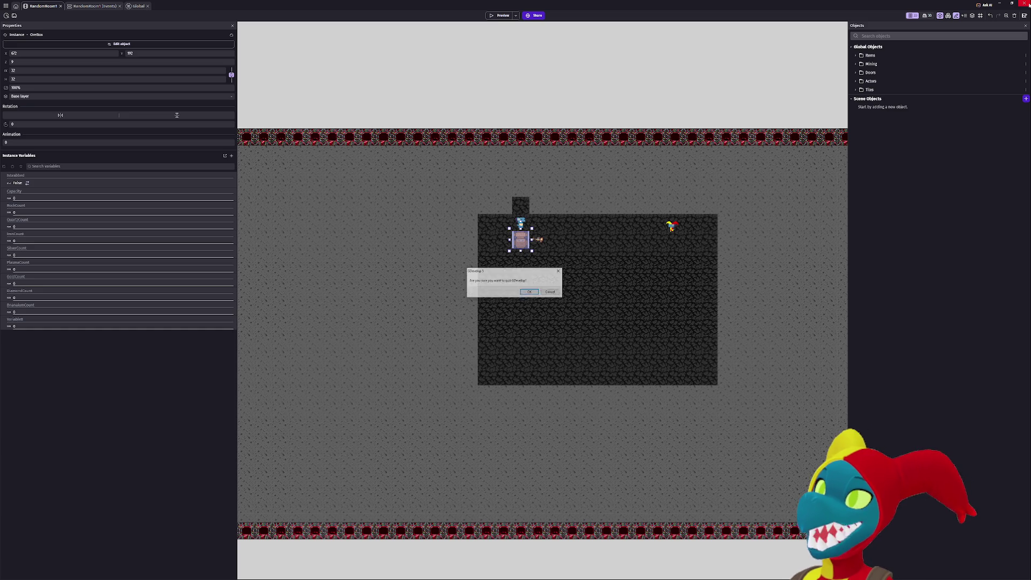
click(528, 292)
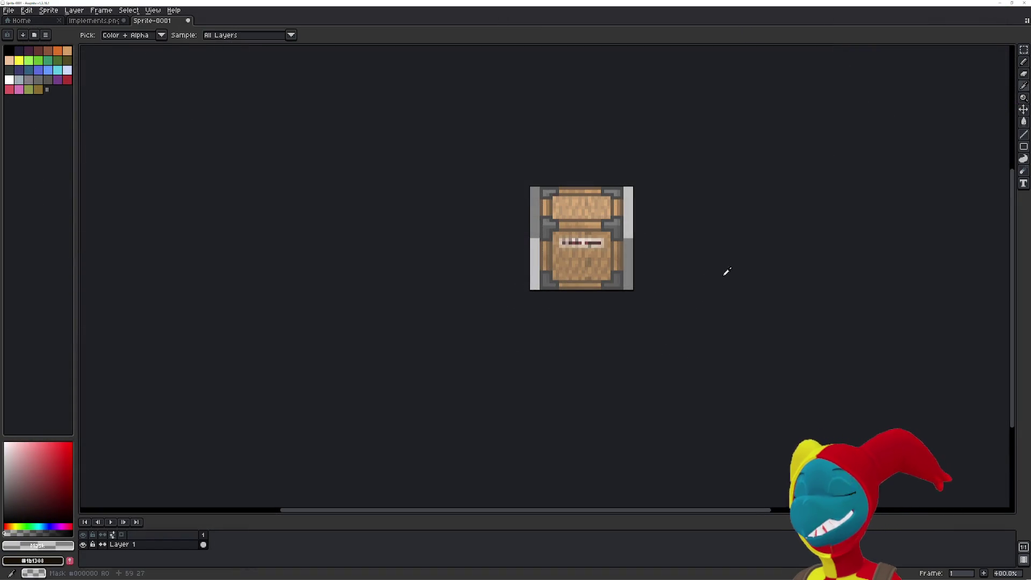
Switch to the browser, un-maximize and minimize it, then bring it back over Aseprite.
key(alt+Tab)
key(alt+Tab)
key(alt+Tab)
key(alt+Tab)
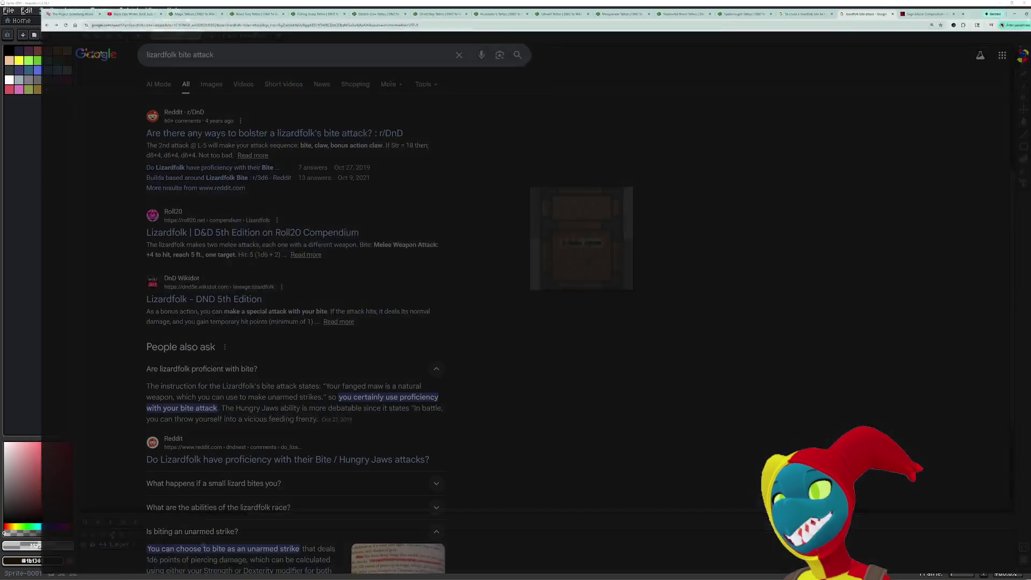
click(784, 5)
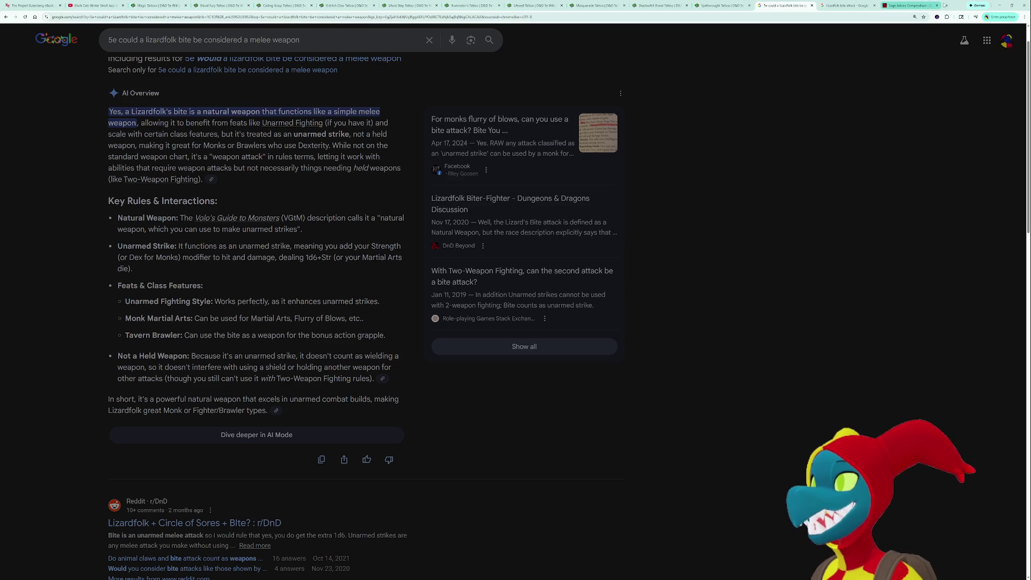
drag(934, 5, 920, 283)
click(960, 259)
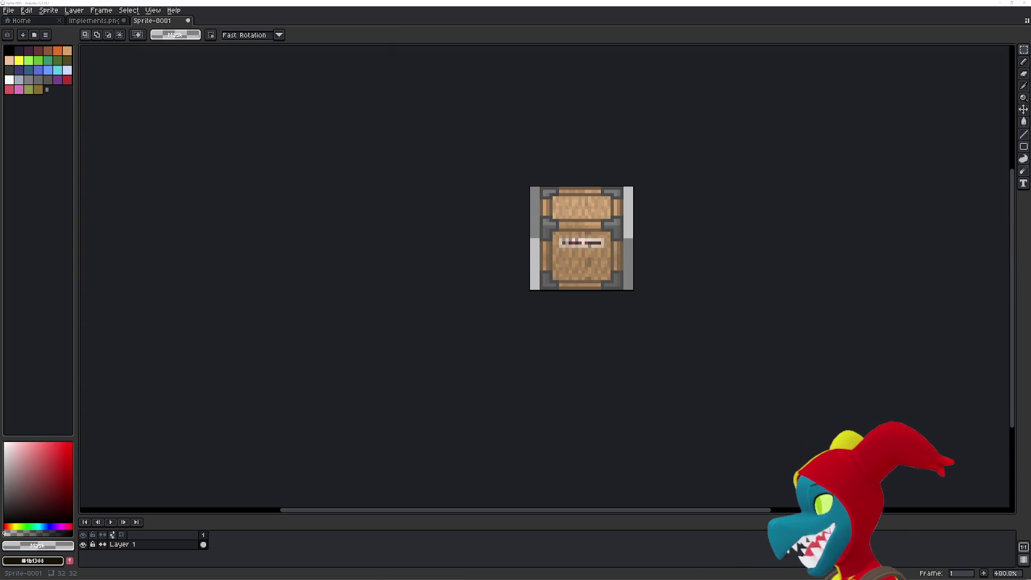
key(alt+Tab)
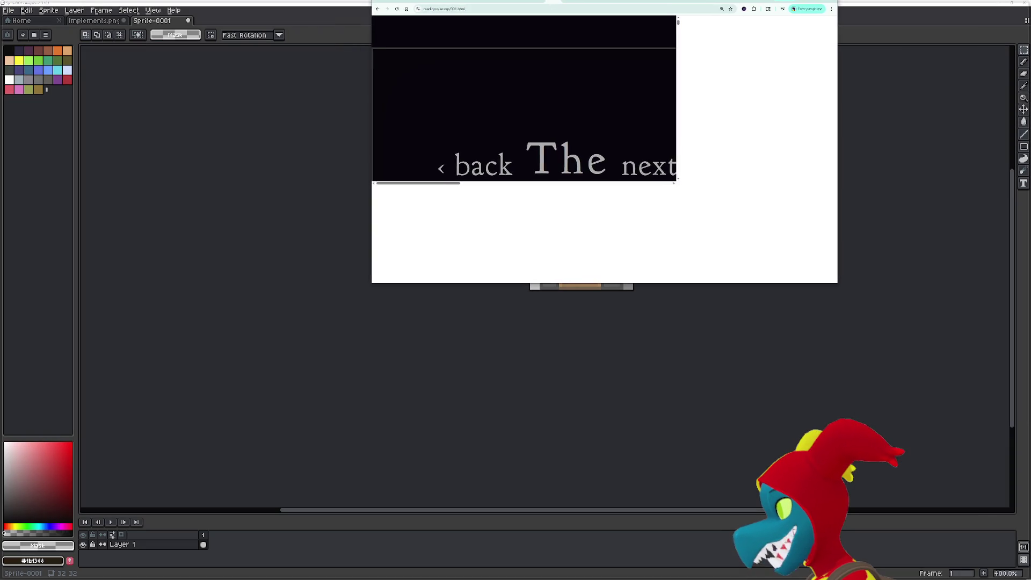
Maximize the browser and scroll down through the Aesop fable titles.
key(super+Up)
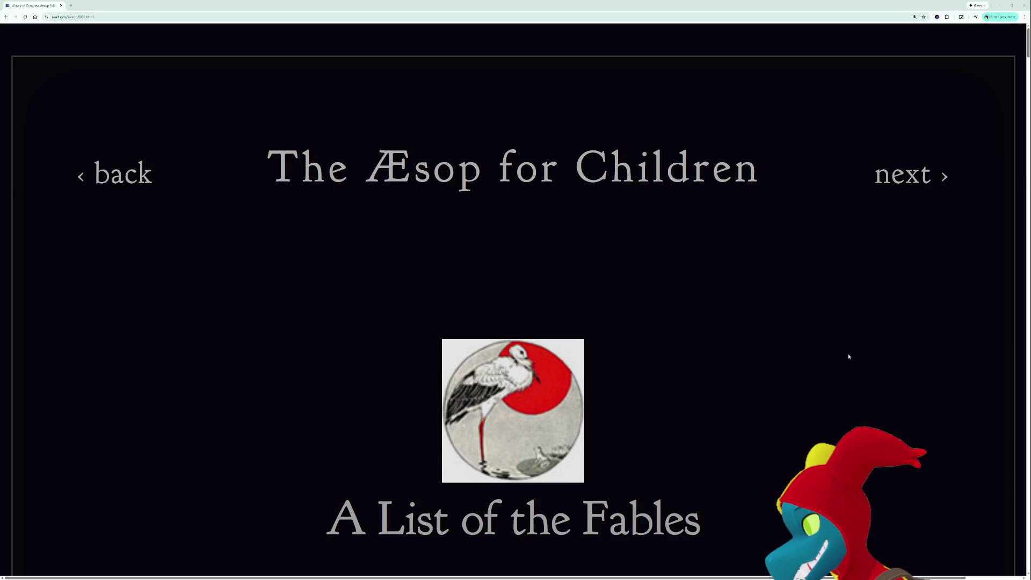
scroll(707, 324, down, 10)
scroll(713, 337, down, 14)
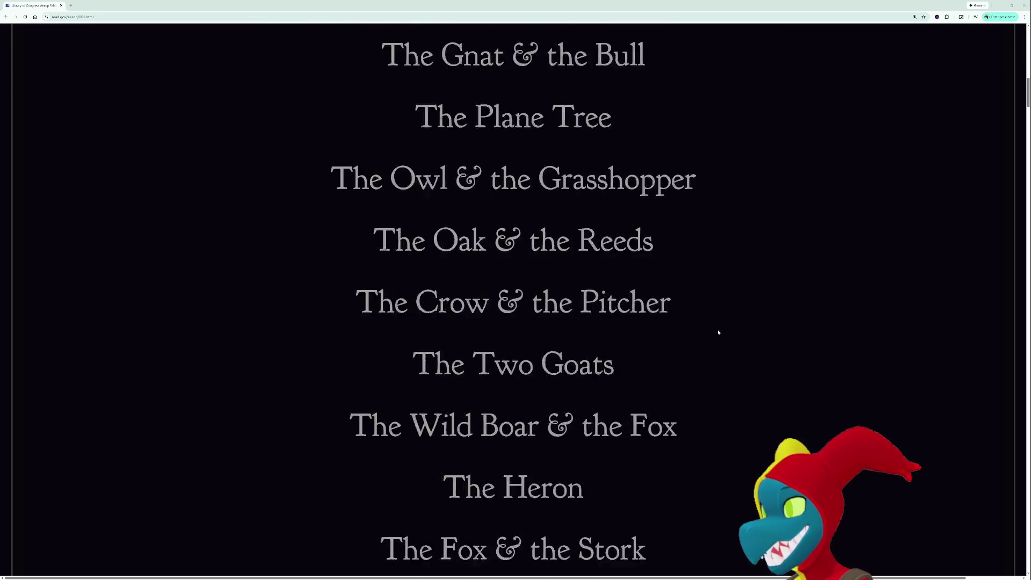
scroll(615, 292, down, 8)
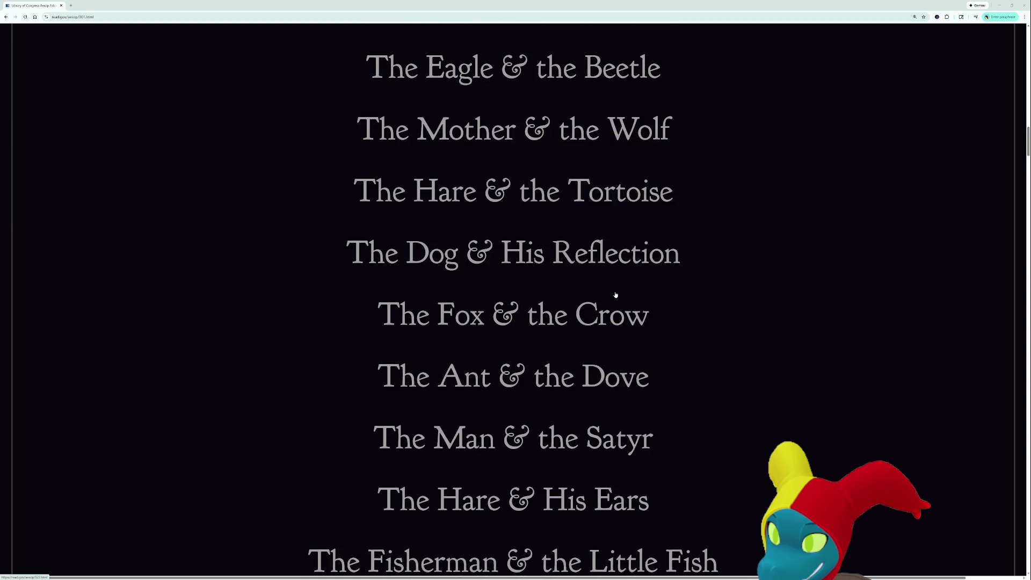
scroll(626, 278, down, 1)
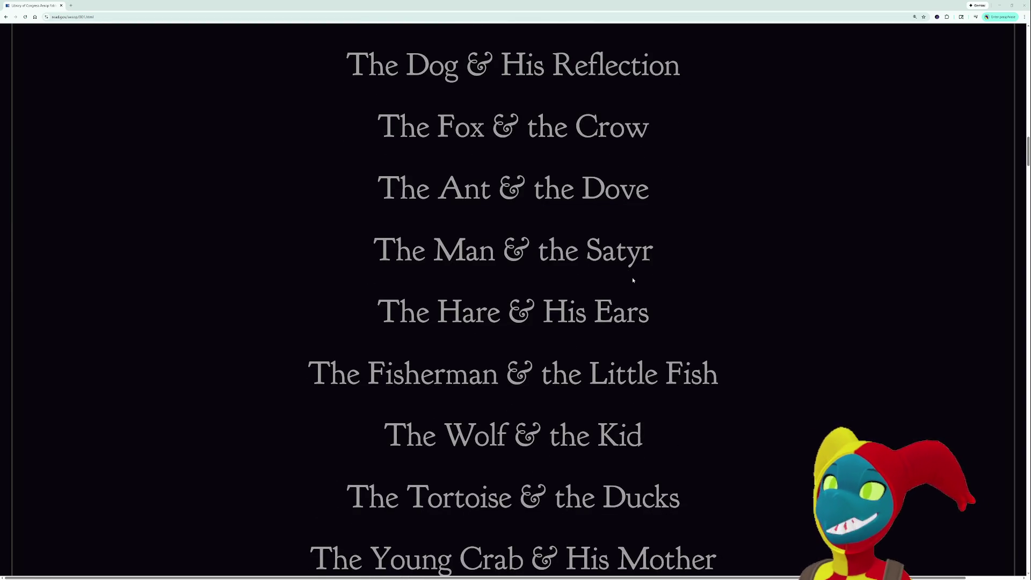
scroll(633, 277, up, 3)
Open 'The Dog & His Reflection' and scroll past its illustration to the story's end.
click(622, 256)
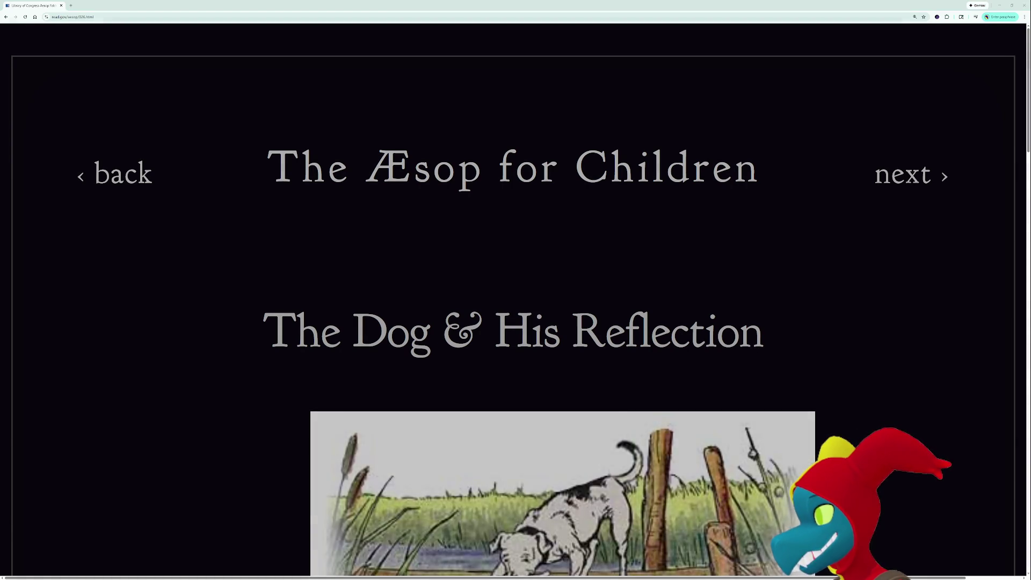
scroll(778, 262, down, 6)
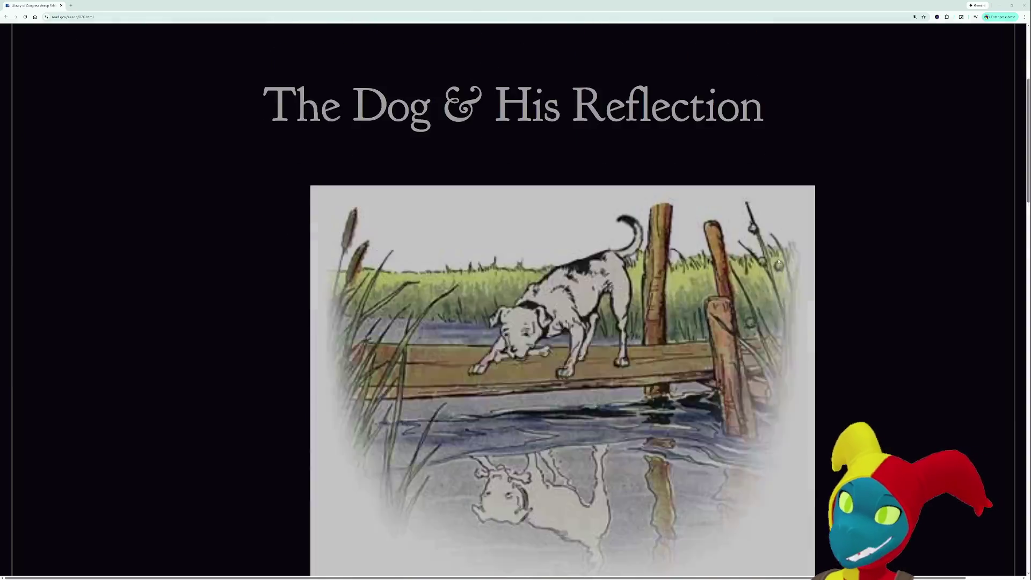
scroll(778, 262, down, 1)
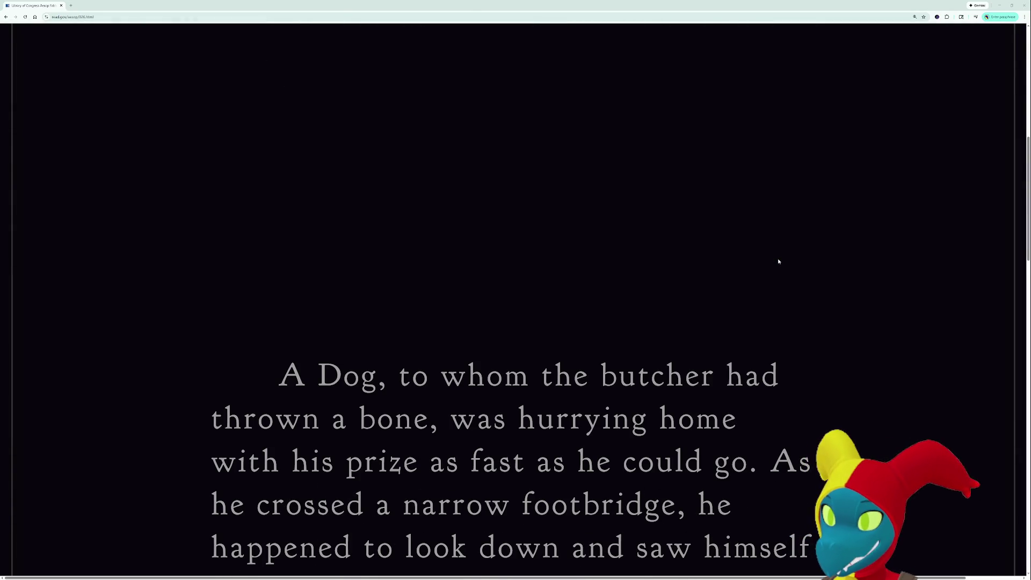
scroll(778, 262, down, 3)
scroll(778, 262, up, 2)
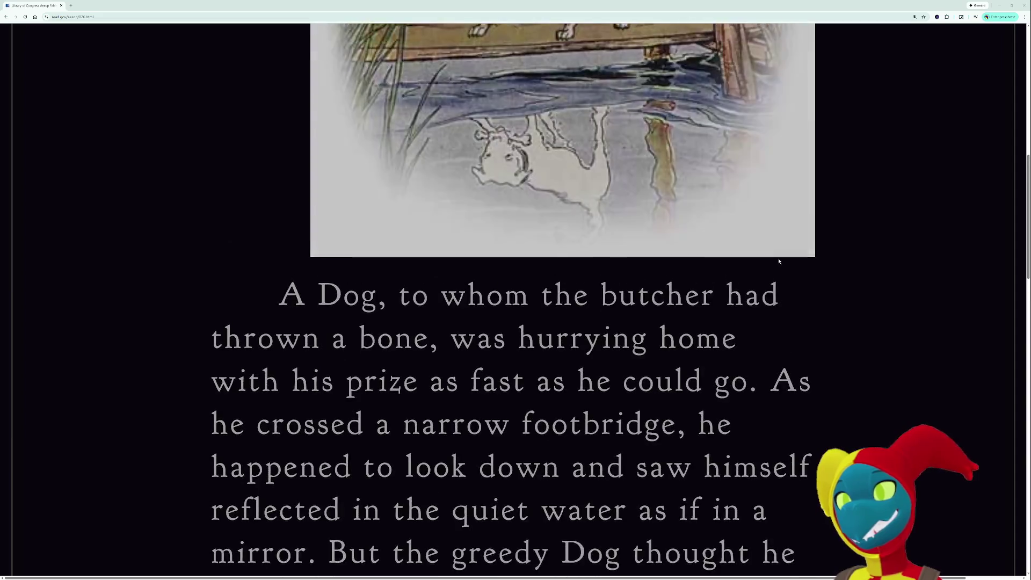
scroll(779, 261, up, 2)
scroll(778, 261, down, 4)
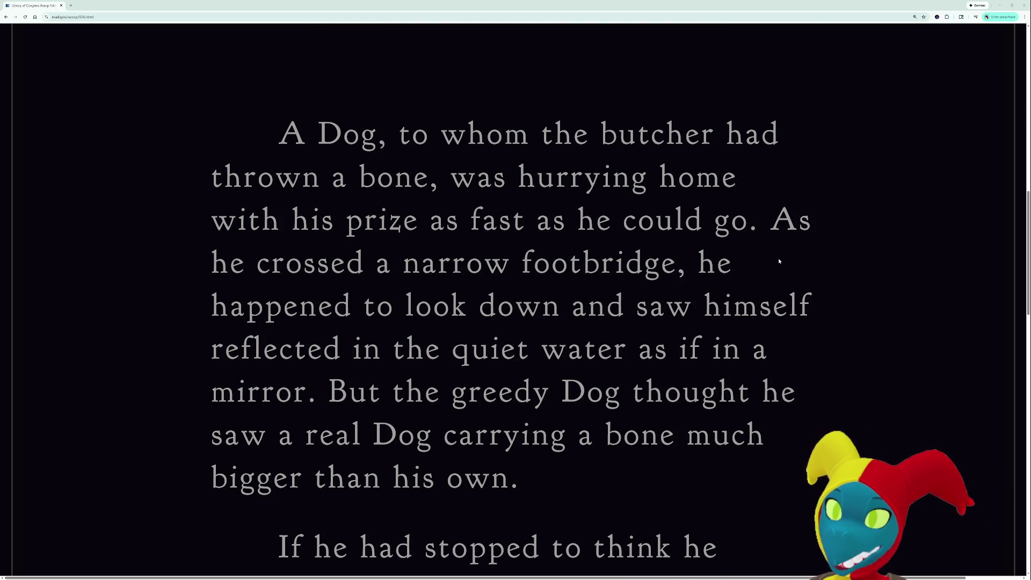
scroll(779, 261, down, 3)
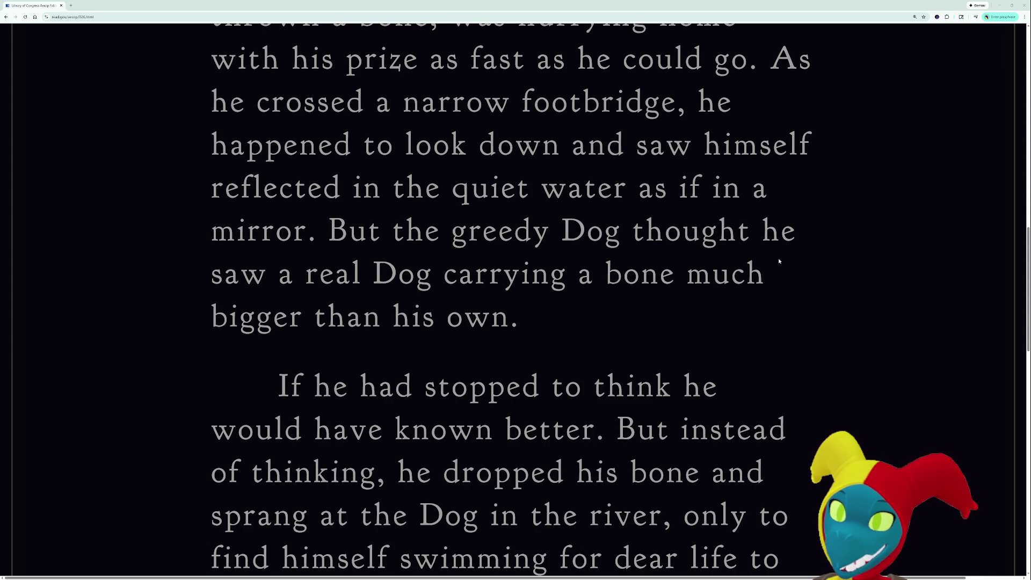
scroll(779, 261, down, 5)
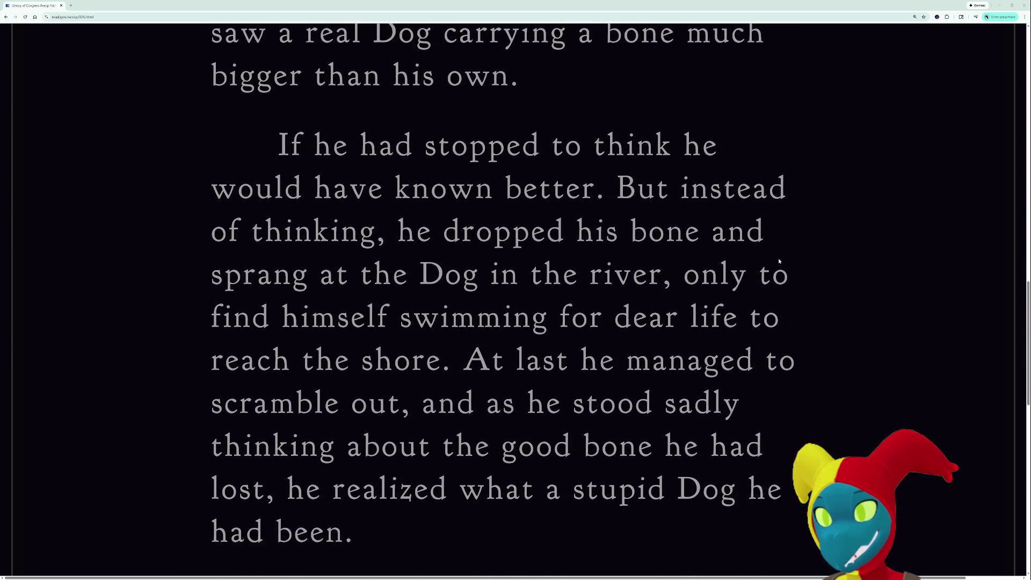